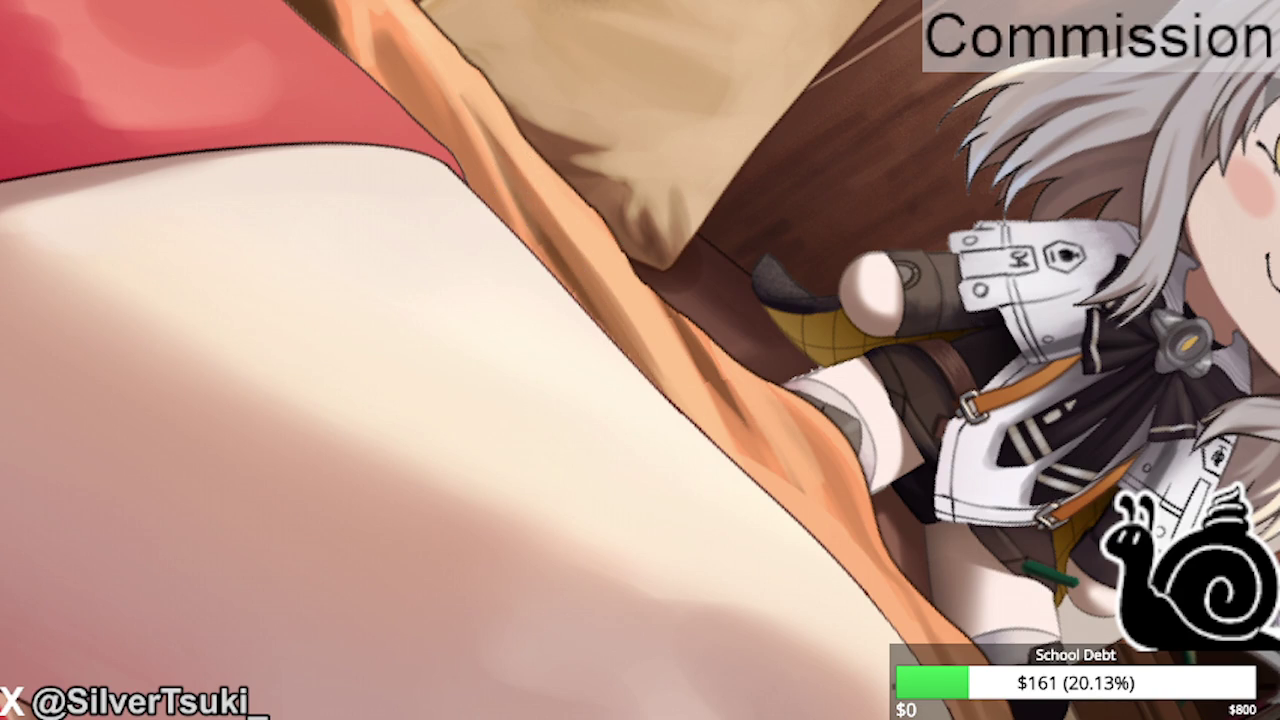
# Extend the orange fold's tip further up along the red dress edge.
pyautogui.scroll(3, 560, 170)
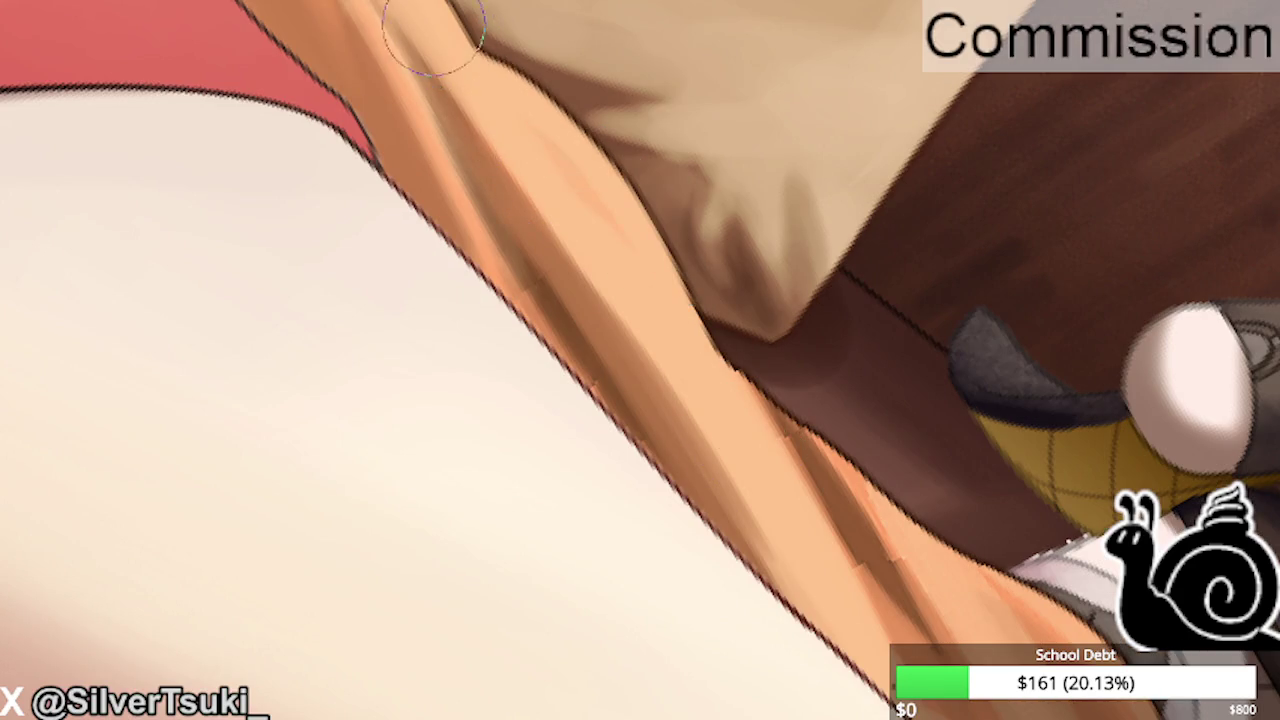
pyautogui.scroll(-3, 460, 35)
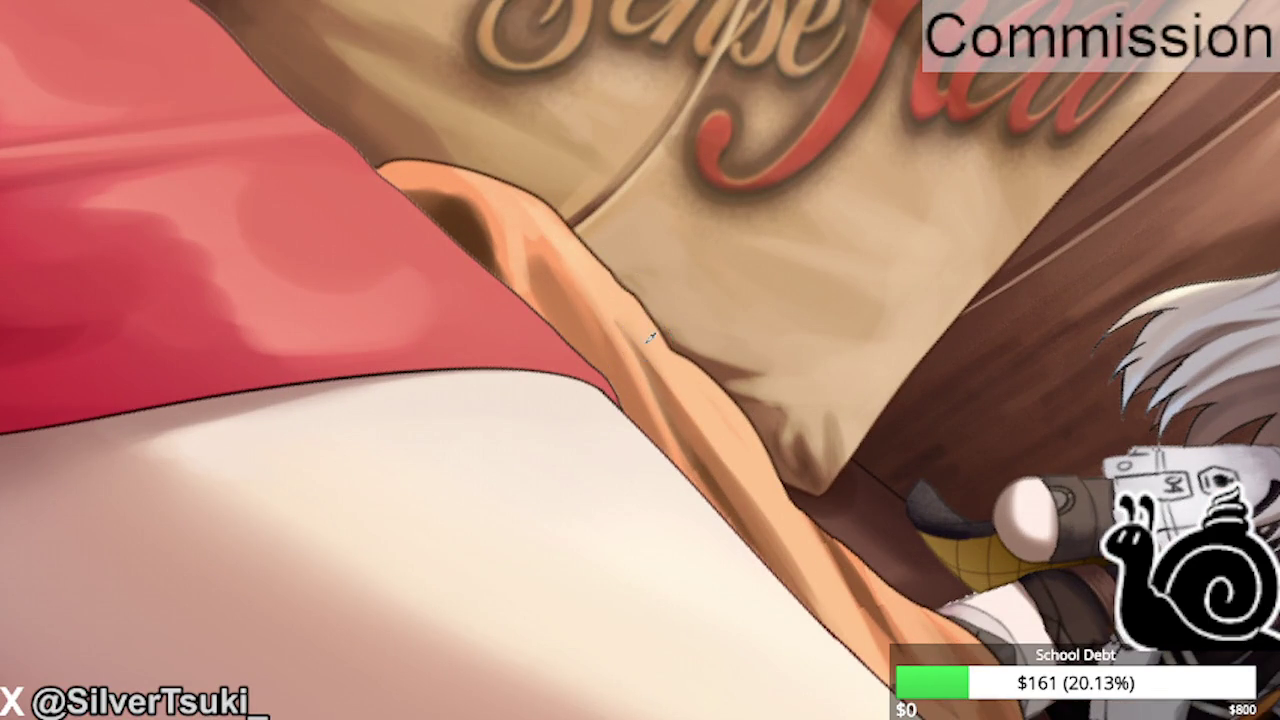
pyautogui.moveTo(523, 206); pyautogui.dragTo(343, 177)
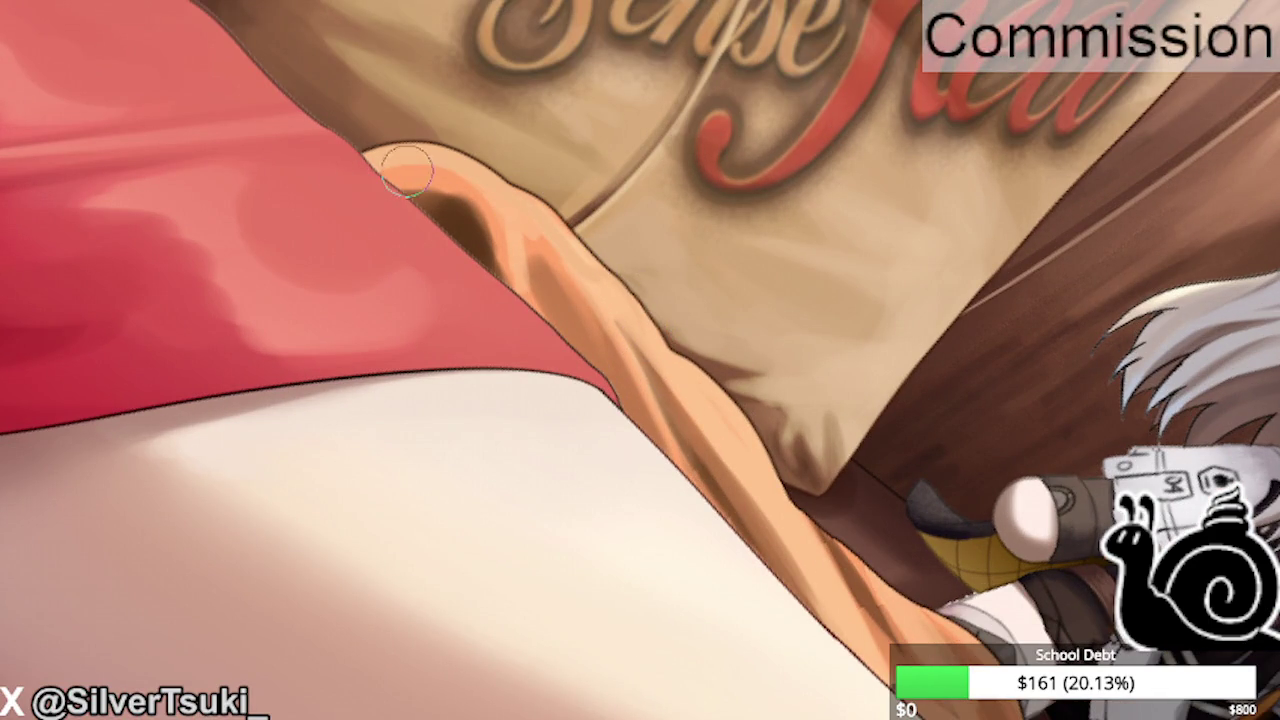
# Reset, then rotate the view strongly clockwise and zoom onto the blanket fold.
pyautogui.scroll(-2, 451, 223)
pyautogui.scroll(-1, 400, 300)
pyautogui.press('5')
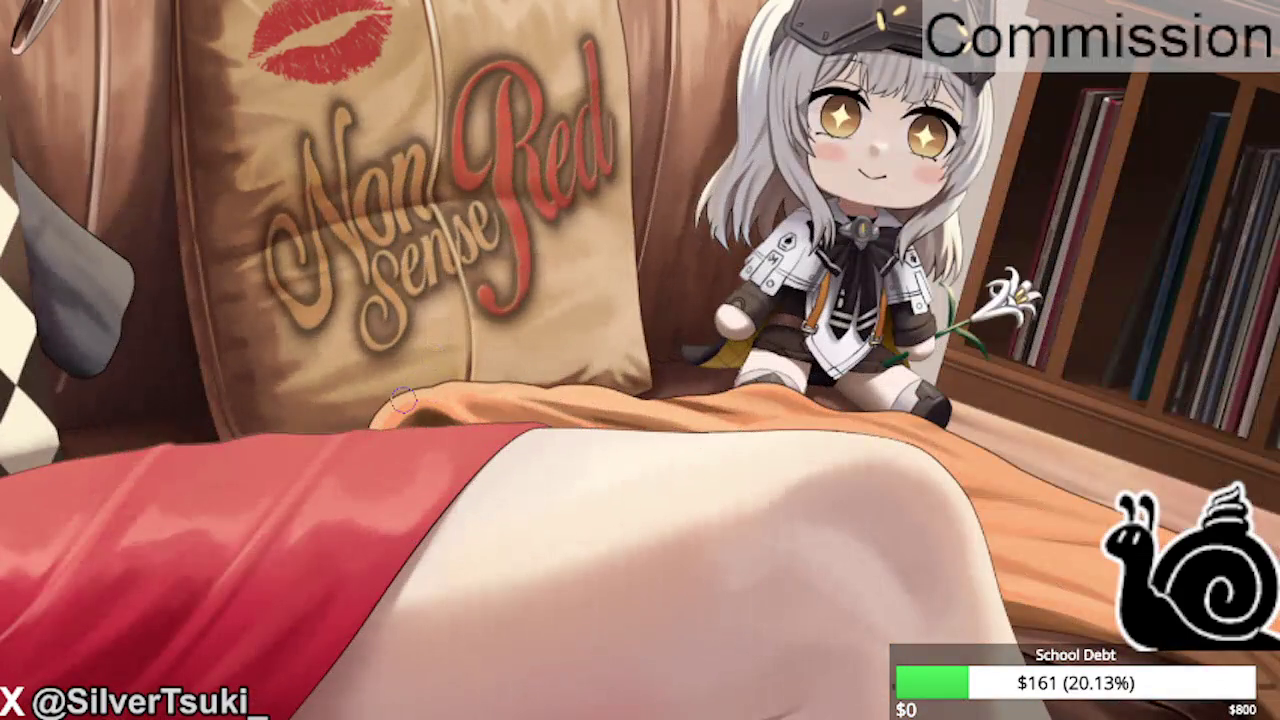
pyautogui.scroll(1, 402, 400)
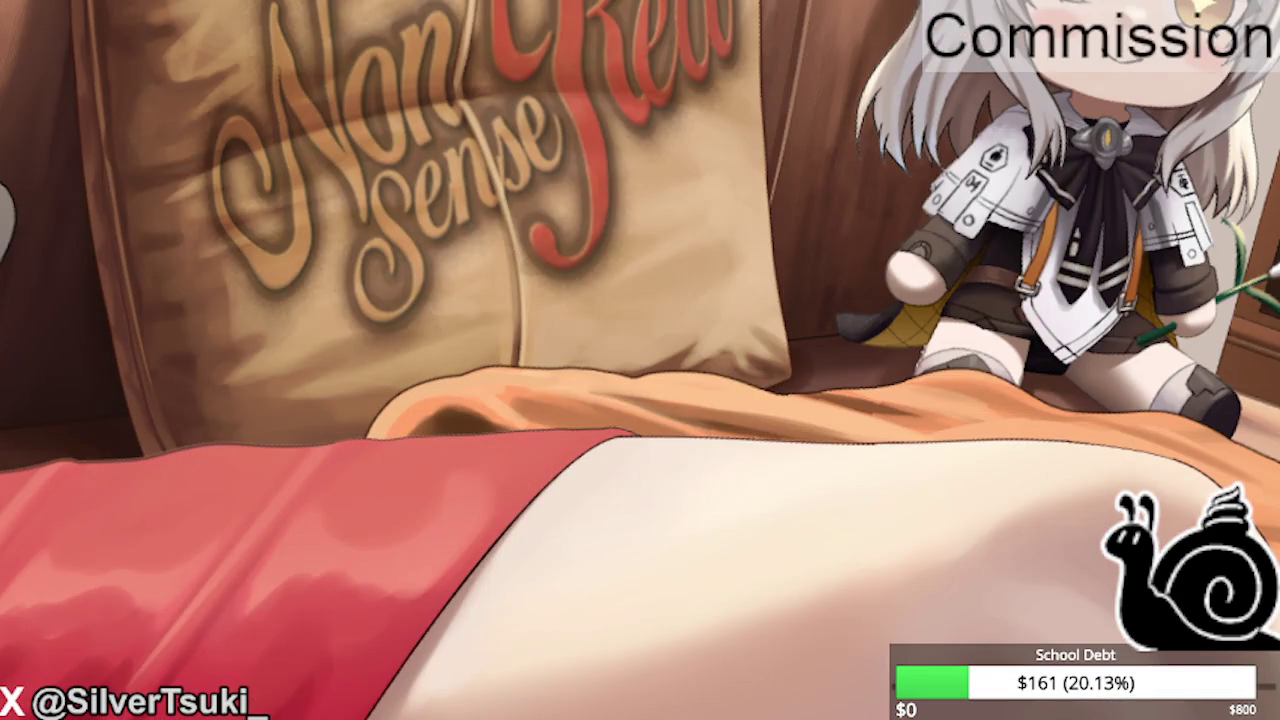
pyautogui.scroll(3, 414, 400)
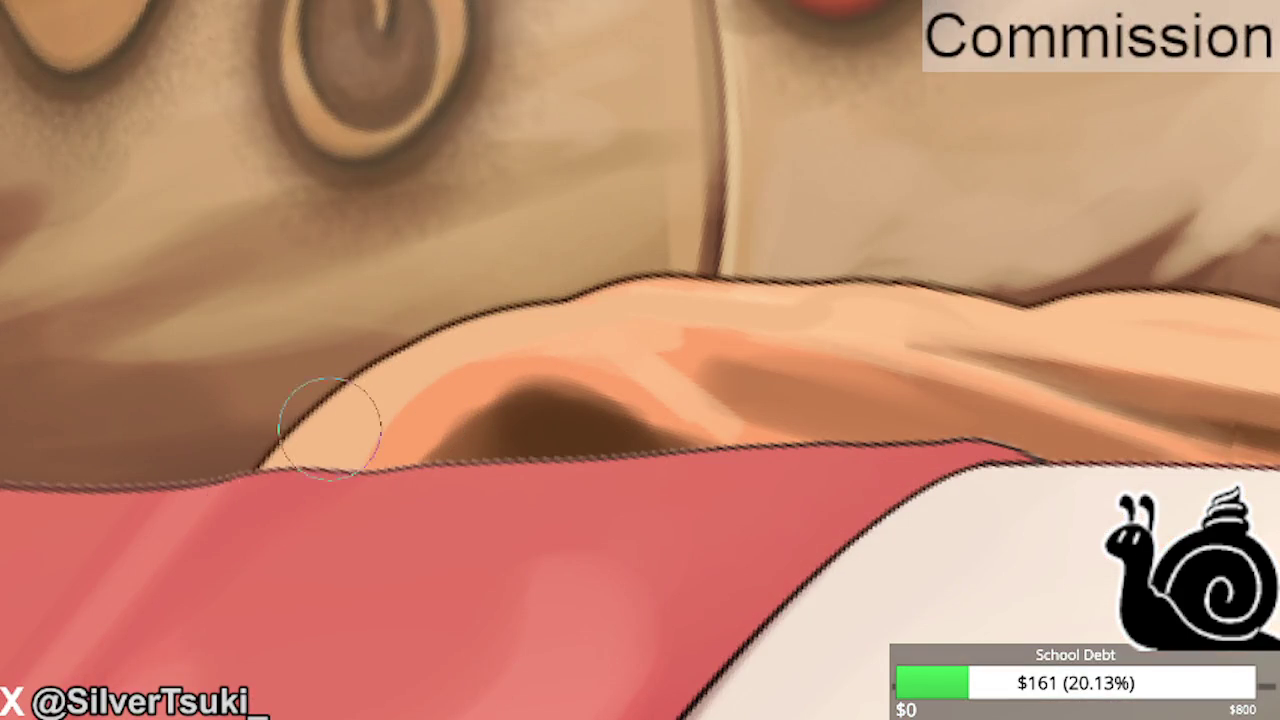
pyautogui.scroll(-2, 385, 352)
pyautogui.scroll(-3, 385, 352)
pyautogui.press('-')
pyautogui.press('-')
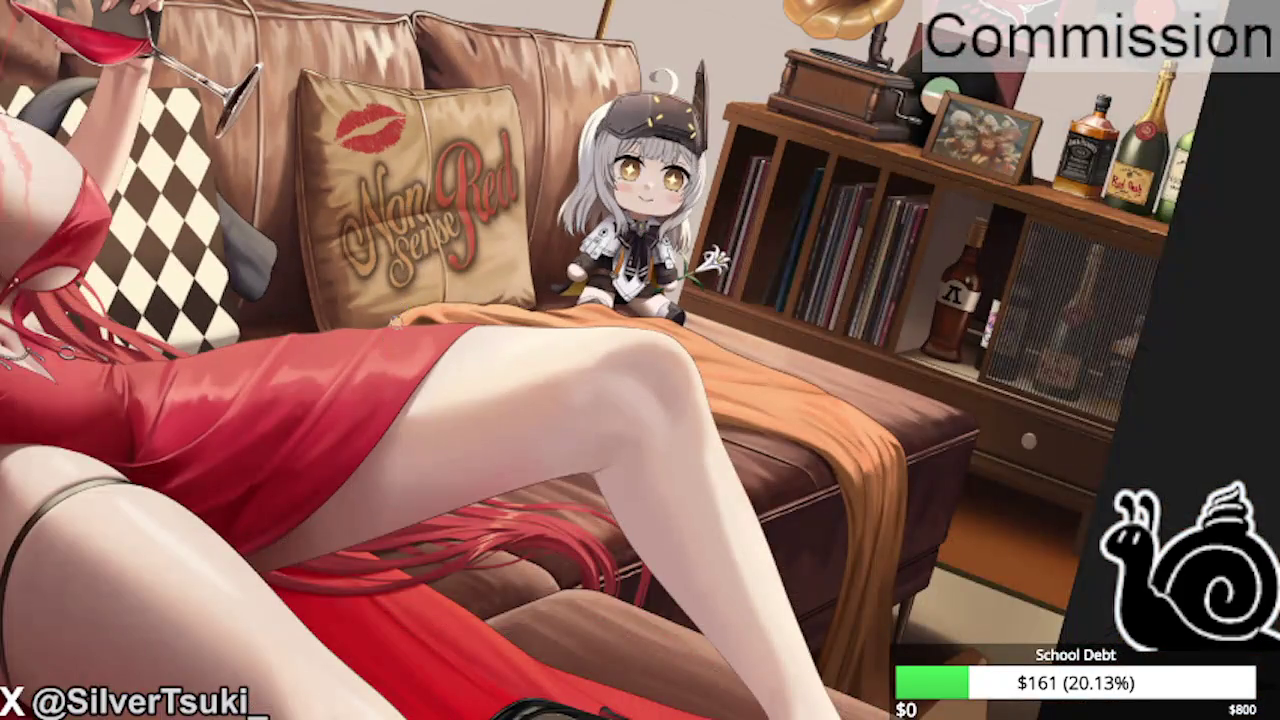
pyautogui.scroll(1, 468, 276)
pyautogui.moveTo(489, 229); pyautogui.dragTo(953, 415)
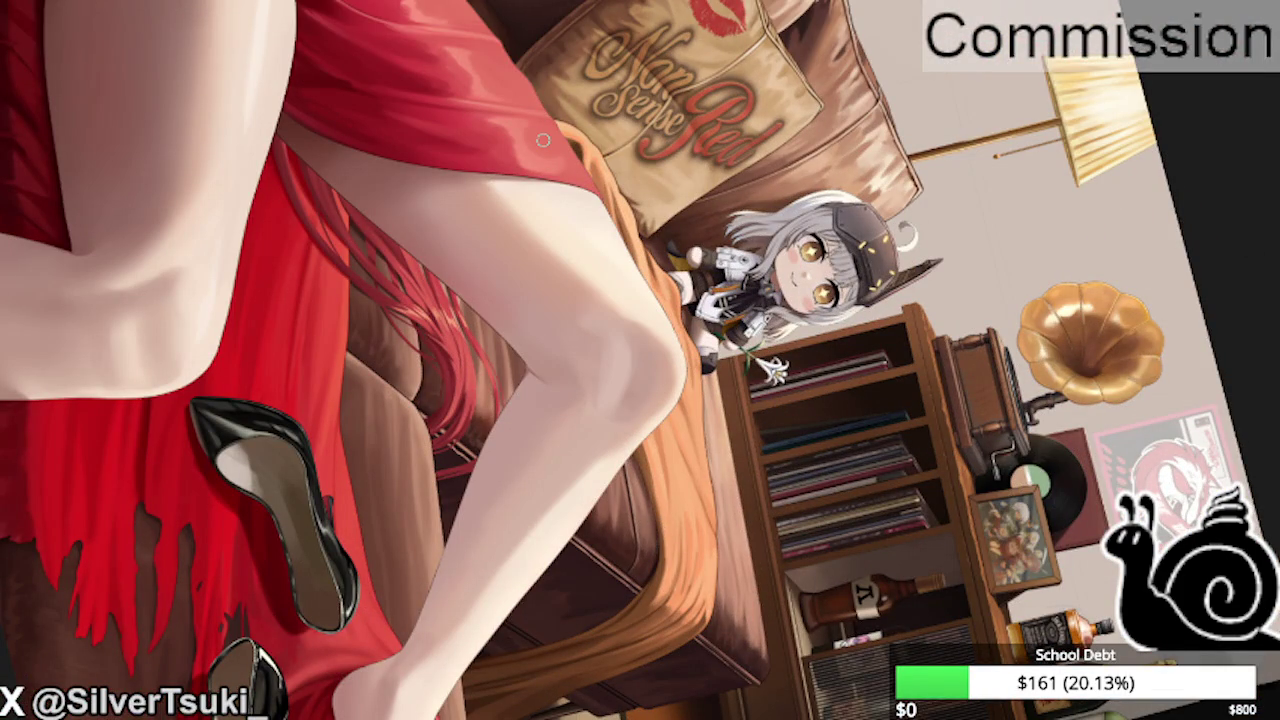
pyautogui.scroll(2, 543, 140)
pyautogui.scroll(2, 560, 180)
pyautogui.scroll(2, 590, 250)
pyautogui.scroll(2, 622, 312)
# Paint dark brown shadow inside the fold up to its top, lightening the upper shadow.
pyautogui.moveTo(622, 312)
pyautogui.mouseDown()
pyautogui.moveTo(580, 257)
pyautogui.moveTo(543, 251)
pyautogui.moveTo(529, 171)
pyautogui.moveTo(466, 134)
pyautogui.moveTo(594, 384)
pyautogui.moveTo(571, 223)
pyautogui.moveTo(623, 266)
pyautogui.moveTo(600, 380)
pyautogui.moveTo(564, 412)
pyautogui.moveTo(586, 223)
pyautogui.moveTo(506, 217)
pyautogui.moveTo(495, 280)
pyautogui.moveTo(479, 208)
pyautogui.moveTo(543, 214)
pyautogui.moveTo(506, 194)
pyautogui.moveTo(566, 257)
pyautogui.mouseUp()
pyautogui.moveTo(674, 337)
pyautogui.mouseDown()
pyautogui.moveTo(604, 262)
pyautogui.moveTo(557, 414)
pyautogui.moveTo(590, 240)
pyautogui.mouseUp()
pyautogui.moveTo(590, 240)
pyautogui.mouseDown()
pyautogui.moveTo(571, 449)
pyautogui.moveTo(563, 440)
pyautogui.moveTo(651, 229)
pyautogui.moveTo(611, 486)
pyautogui.moveTo(646, 263)
pyautogui.moveTo(636, 503)
pyautogui.moveTo(586, 186)
pyautogui.moveTo(617, 271)
pyautogui.moveTo(689, 377)
pyautogui.moveTo(650, 328)
pyautogui.moveTo(654, 377)
pyautogui.moveTo(617, 277)
pyautogui.moveTo(651, 294)
pyautogui.moveTo(657, 325)
pyautogui.moveTo(651, 537)
pyautogui.moveTo(663, 363)
pyautogui.moveTo(703, 585)
pyautogui.moveTo(686, 394)
pyautogui.moveTo(706, 363)
pyautogui.moveTo(646, 320)
pyautogui.moveTo(640, 266)
pyautogui.moveTo(620, 240)
pyautogui.moveTo(626, 423)
pyautogui.moveTo(609, 214)
pyautogui.moveTo(423, 51)
pyautogui.moveTo(400, 51)
pyautogui.moveTo(655, 220)
pyautogui.mouseUp()
# Paint darker shading streaks down the orange fold beside the pillow.
pyautogui.scroll(-5, 655, 220)
pyautogui.scroll(5, 614, 286)
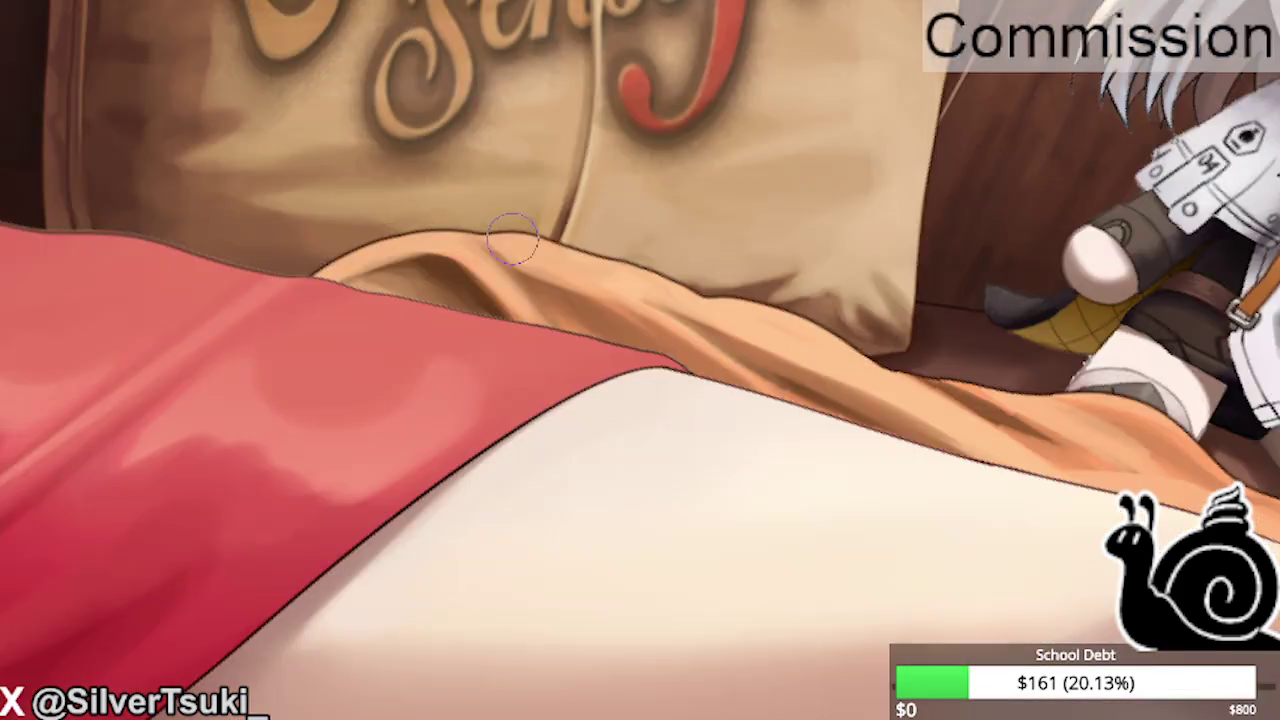
pyautogui.scroll(-3, 487, 227)
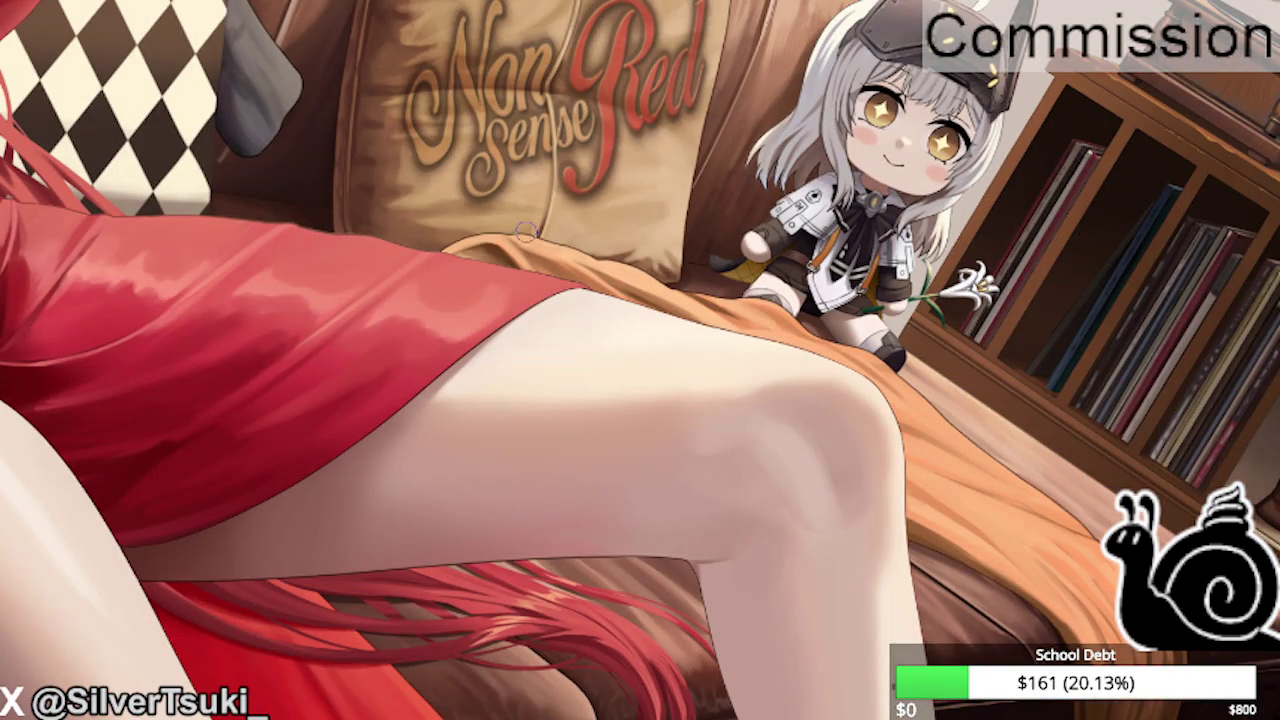
pyautogui.scroll(-2, 525, 232)
pyautogui.scroll(4, 525, 232)
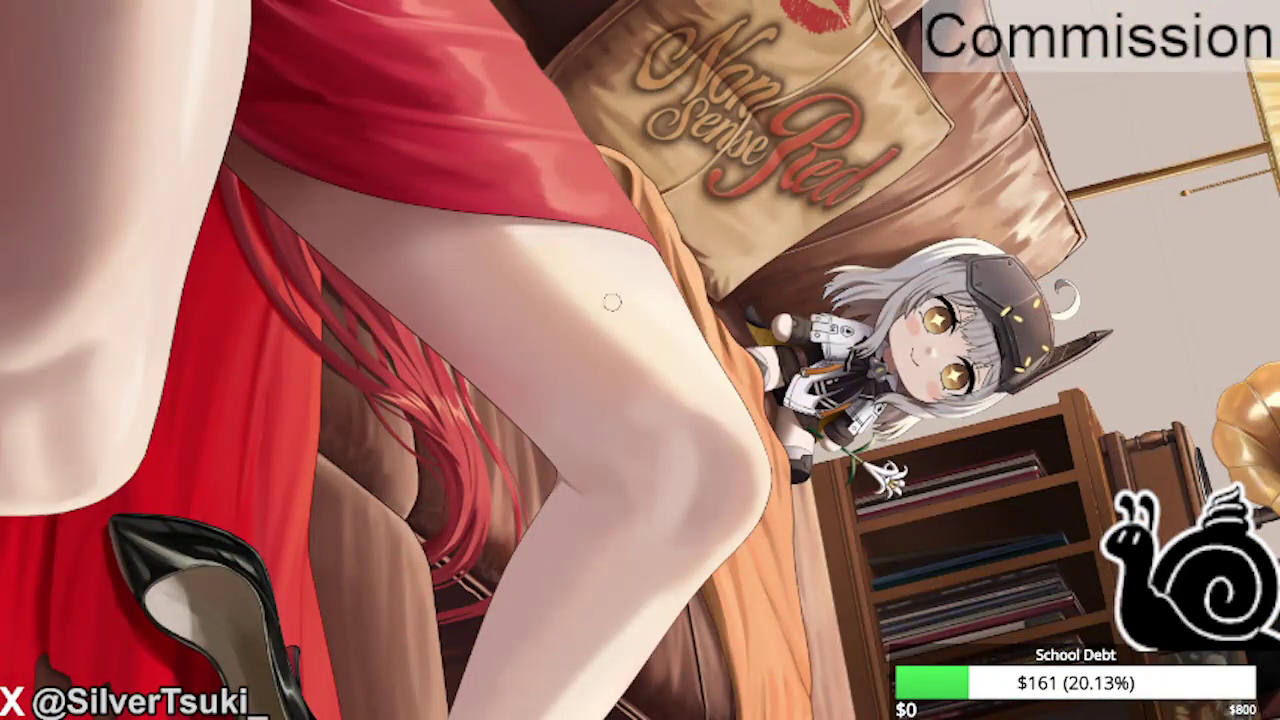
pyautogui.scroll(2, 609, 335)
pyautogui.scroll(3, 640, 330)
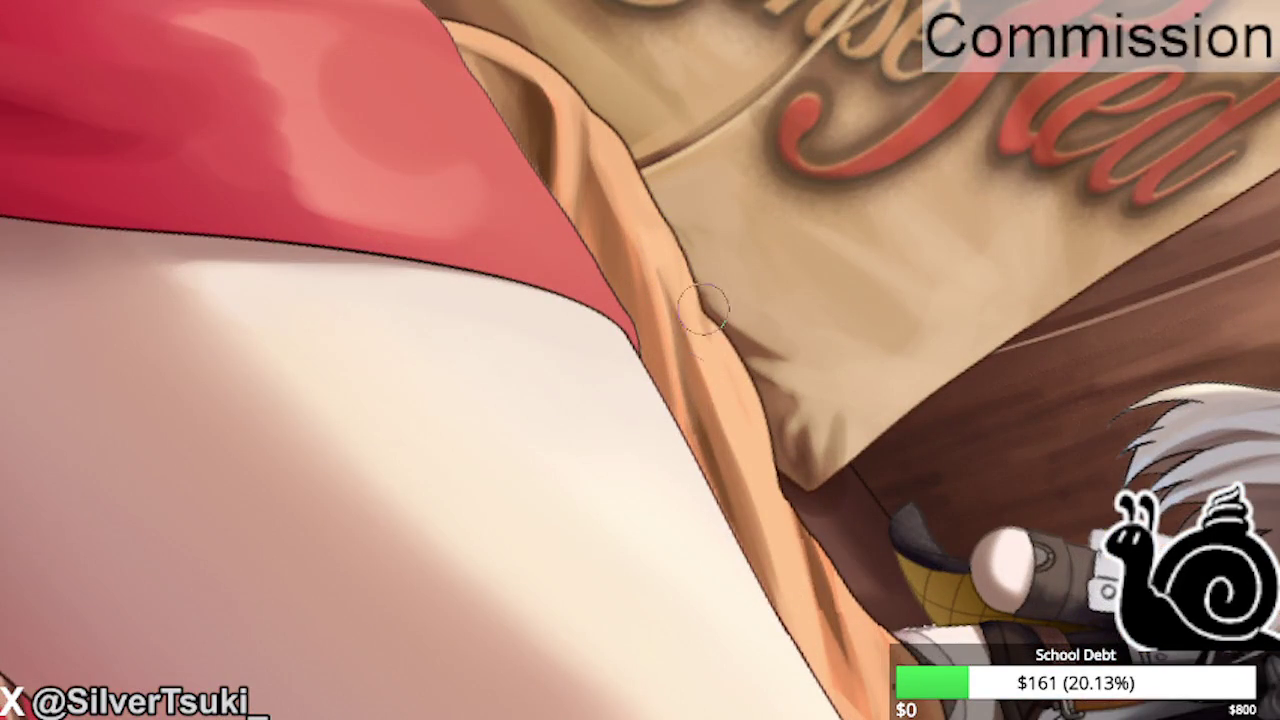
pyautogui.moveTo(705, 320); pyautogui.dragTo(730, 415)
pyautogui.moveTo(722, 362); pyautogui.dragTo(765, 452)
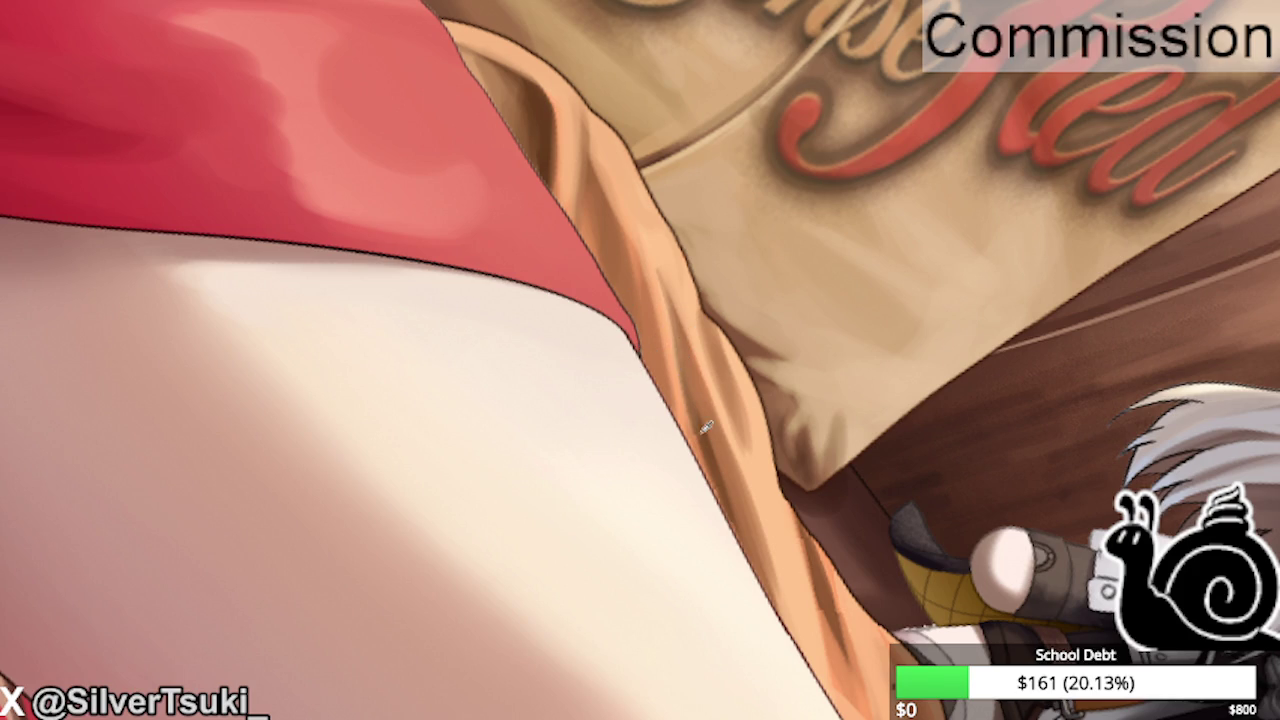
# Add a higher crease line, strengthen the dark streaks, and soften with lighter tones.
pyautogui.moveTo(644, 236)
pyautogui.mouseDown()
pyautogui.moveTo(659, 297)
pyautogui.moveTo(650, 220)
pyautogui.moveTo(665, 300)
pyautogui.moveTo(631, 158)
pyautogui.moveTo(644, 222)
pyautogui.mouseUp()
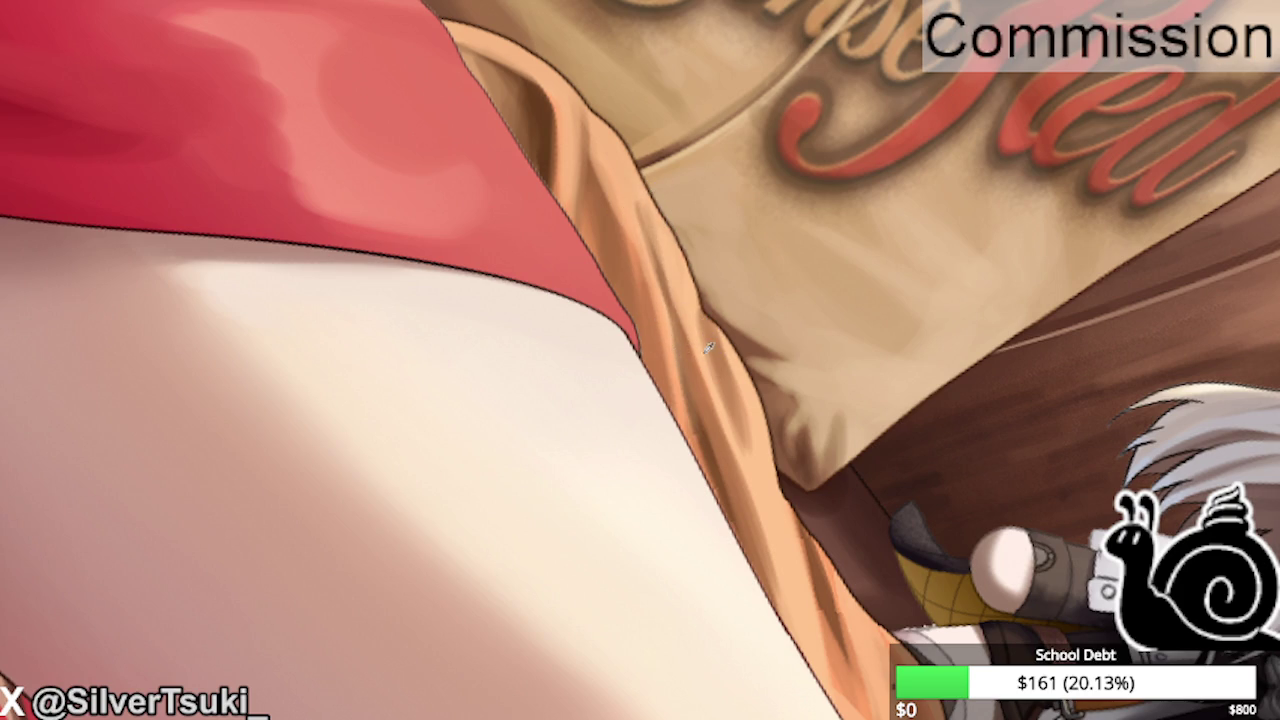
pyautogui.moveTo(708, 349); pyautogui.dragTo(715, 400)
pyautogui.moveTo(708, 320); pyautogui.dragTo(748, 490)
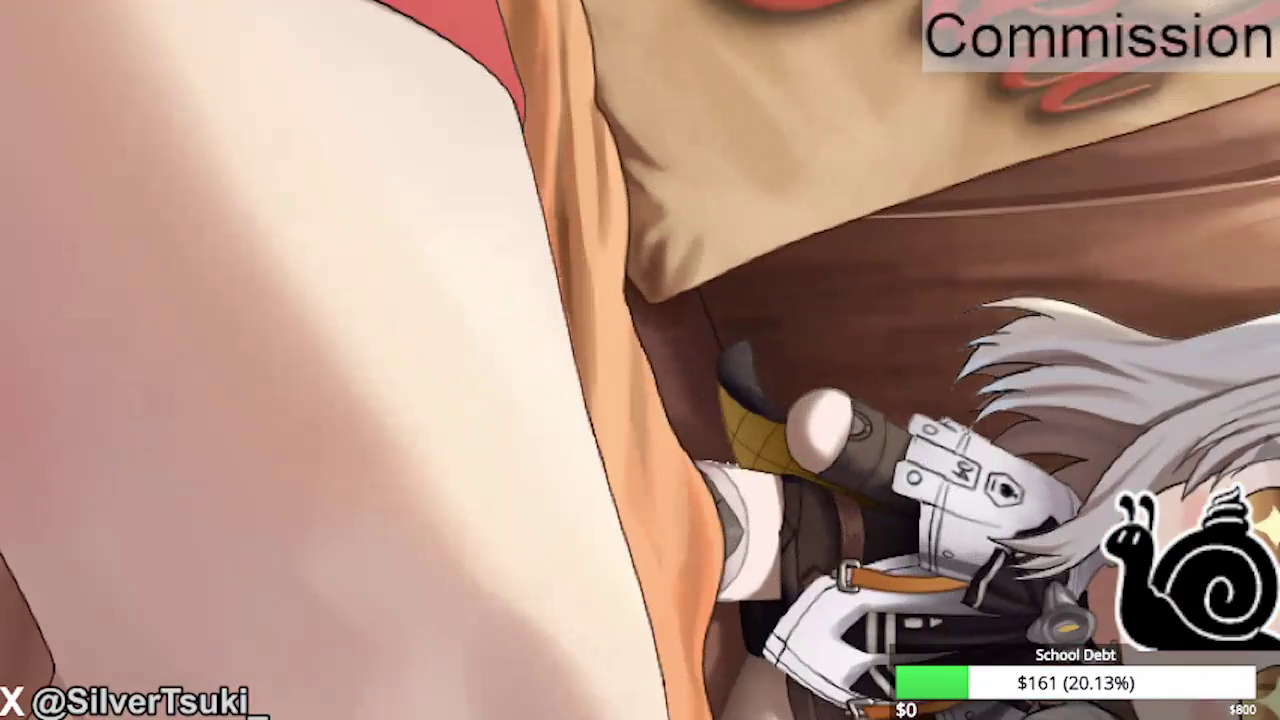
pyautogui.moveTo(613, 264); pyautogui.dragTo(650, 370)
# Repaint the fold in lighter blended tones and sharpen the crease where it tucks in.
pyautogui.moveTo(600, 210)
pyautogui.mouseDown()
pyautogui.moveTo(643, 349)
pyautogui.moveTo(640, 415)
pyautogui.mouseUp()
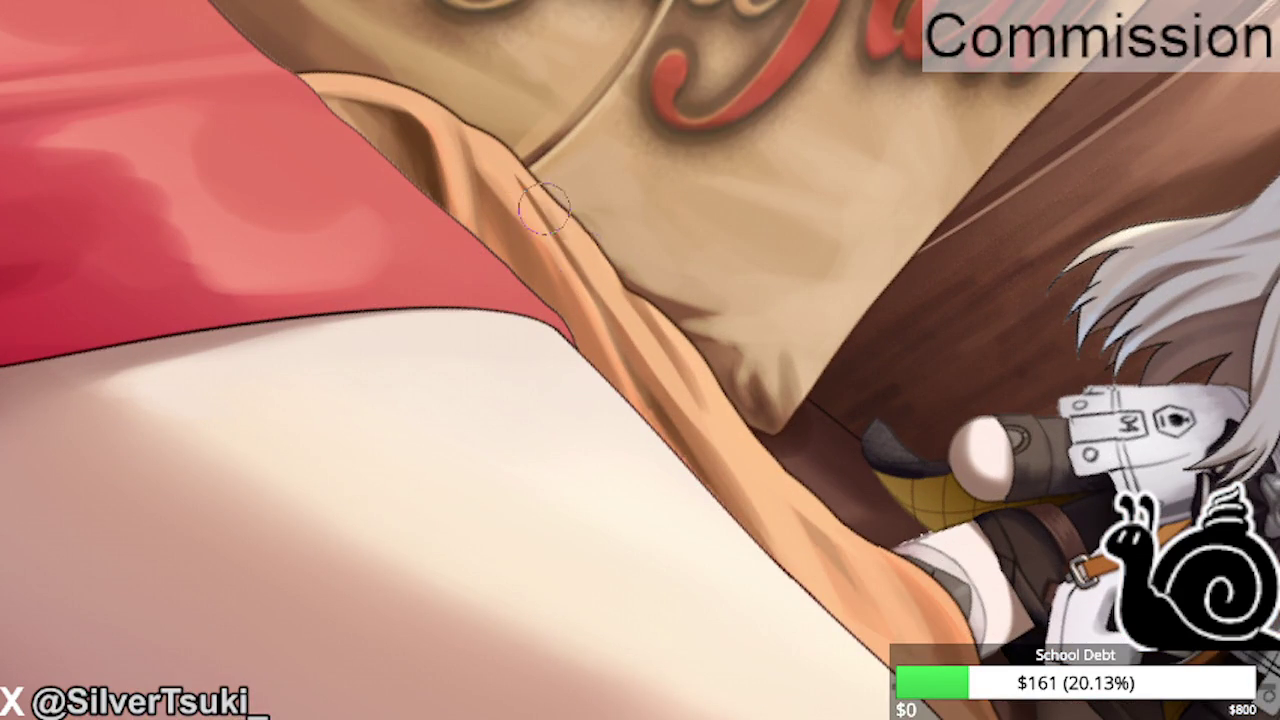
pyautogui.moveTo(596, 292); pyautogui.dragTo(540, 215)
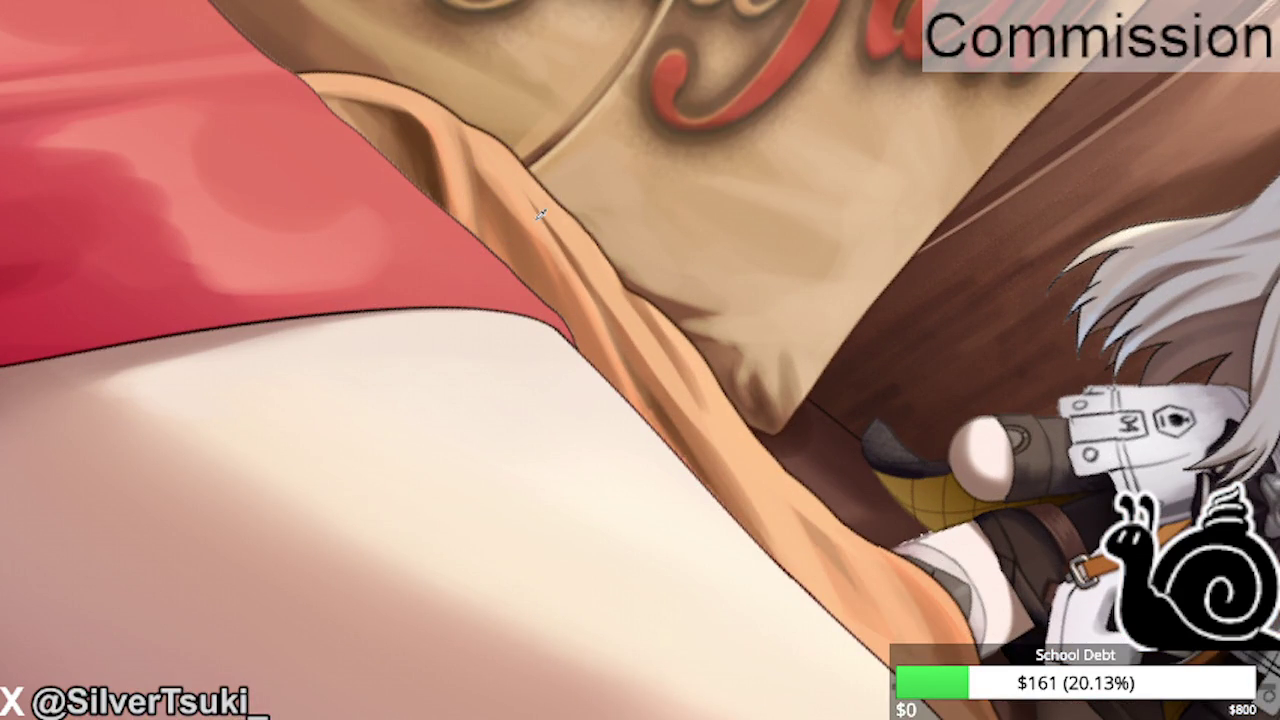
pyautogui.moveTo(556, 228); pyautogui.dragTo(530, 188)
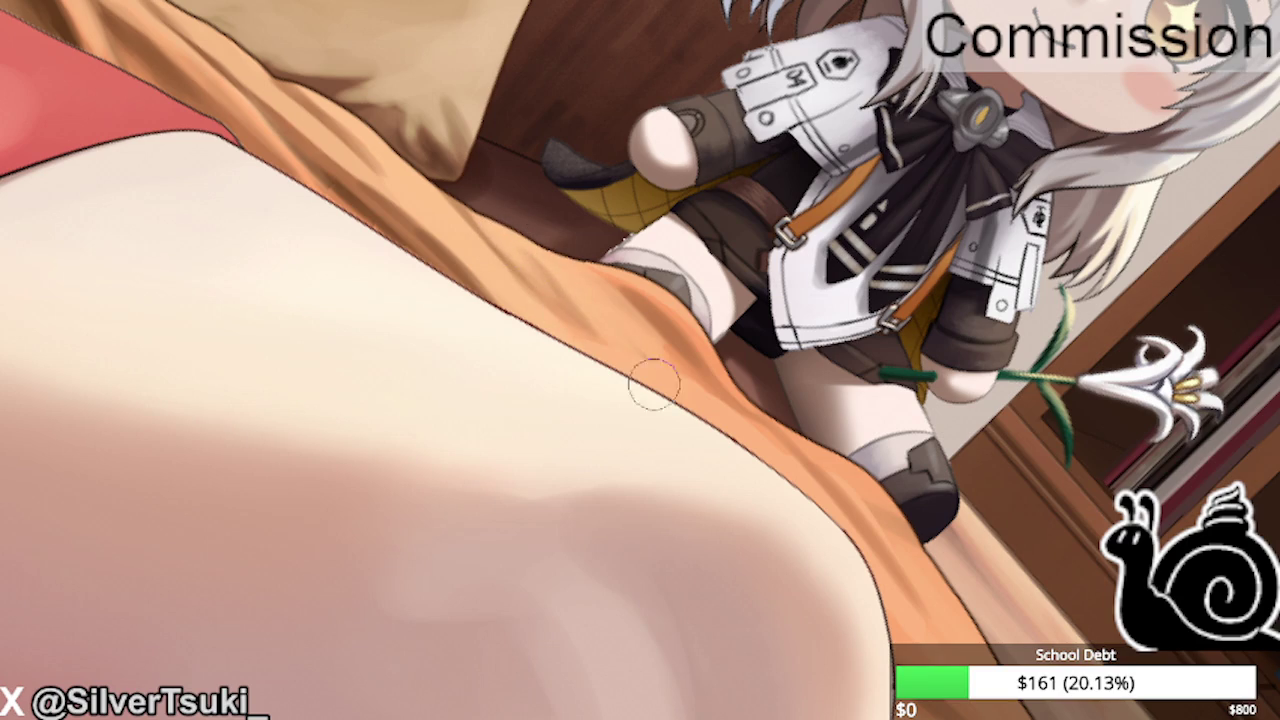
pyautogui.press('^')
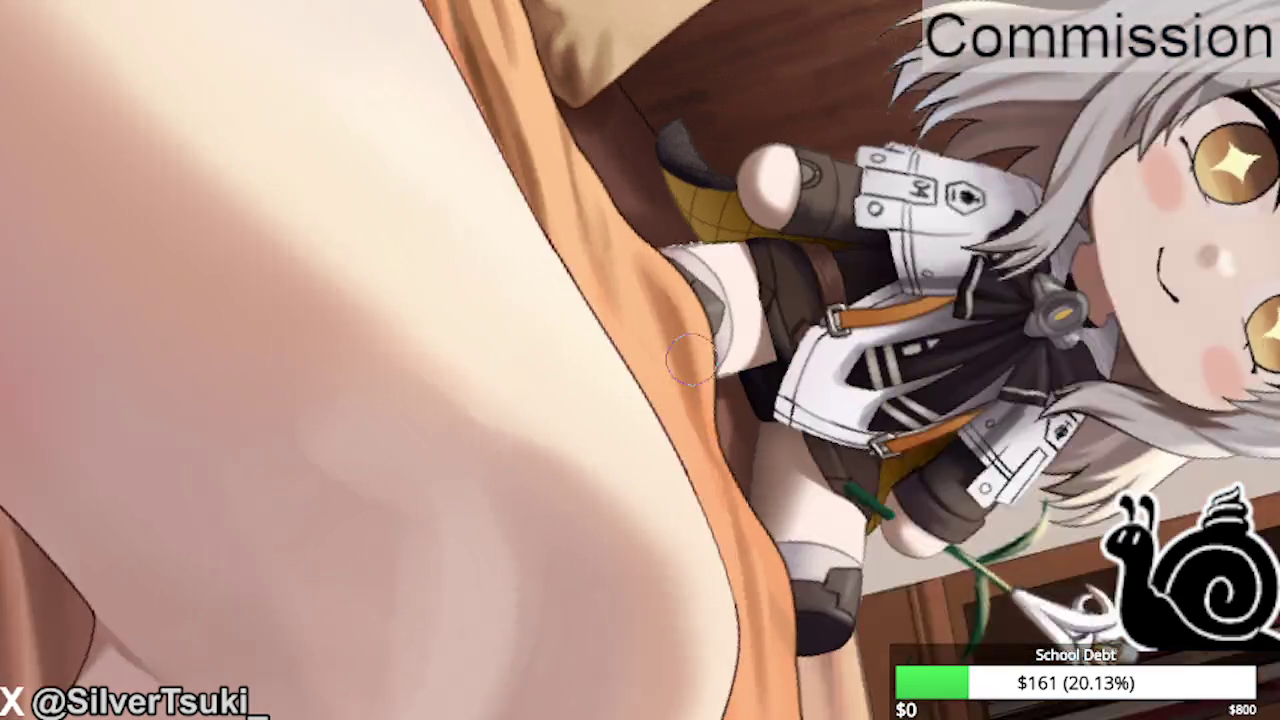
pyautogui.moveTo(662, 230); pyautogui.dragTo(600, 230)
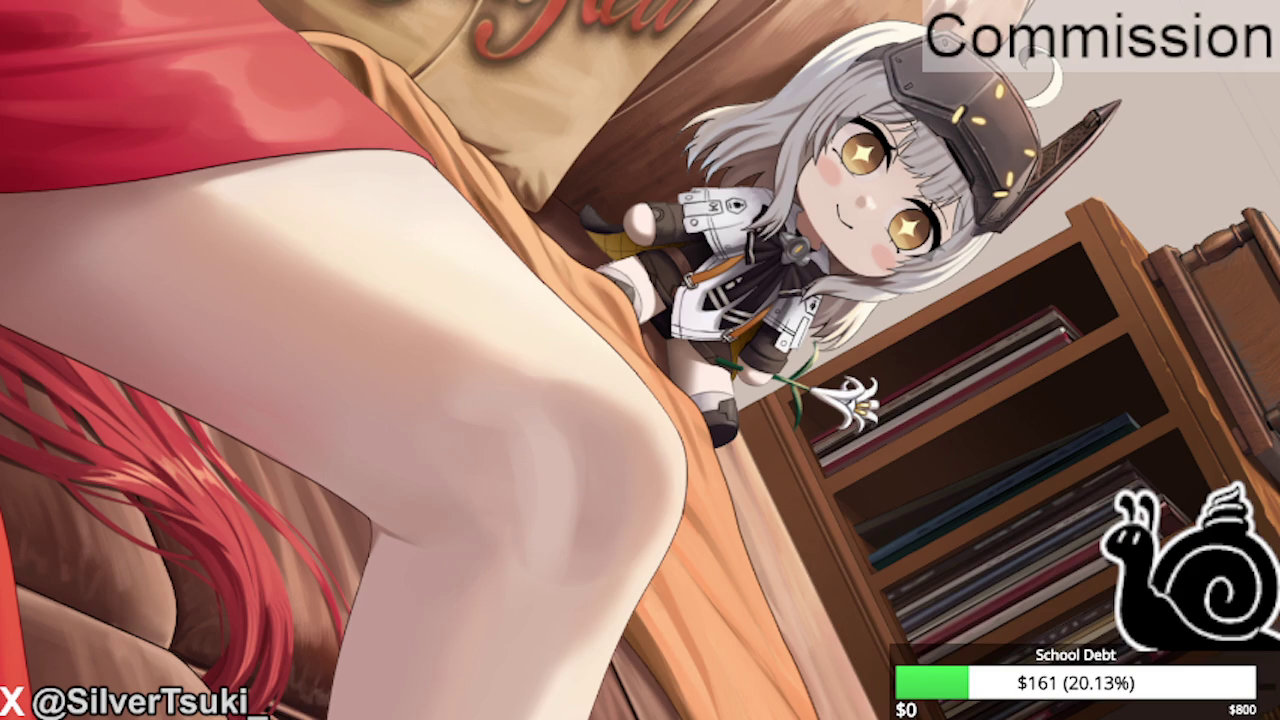
pyautogui.scroll(2, 470, 170)
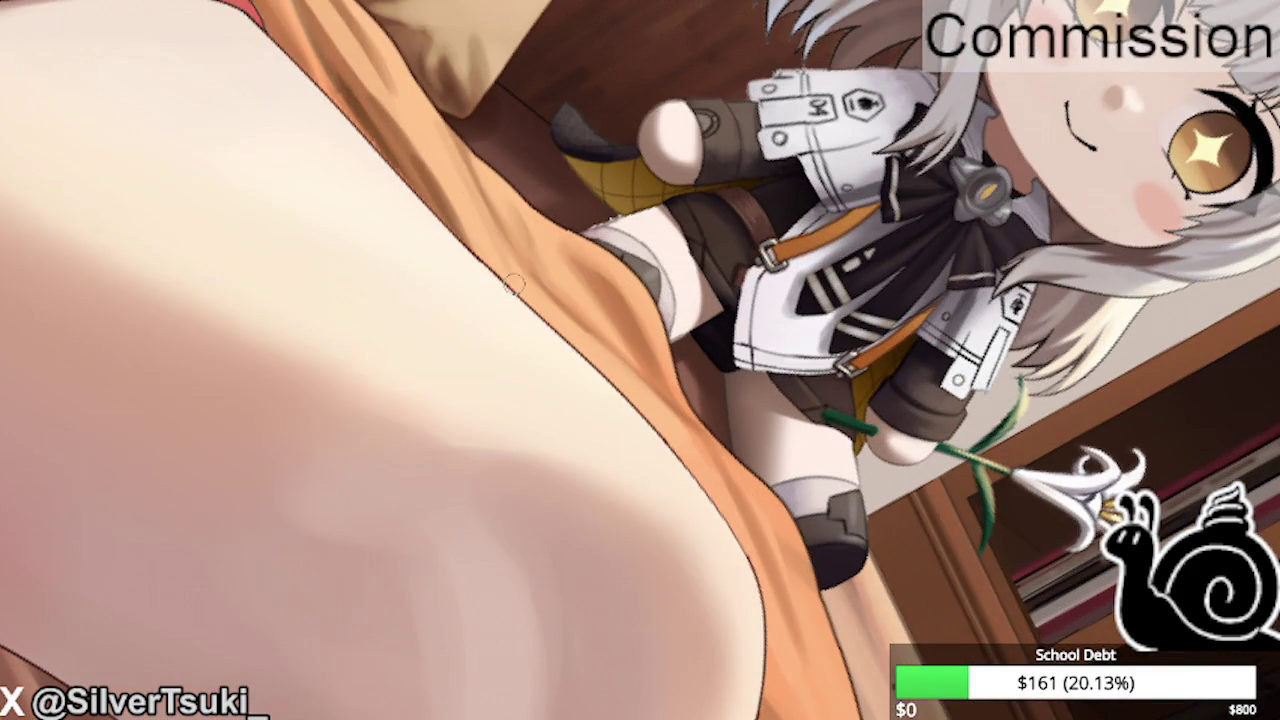
pyautogui.scroll(2, 362, 105)
pyautogui.scroll(-1, 591, 400)
pyautogui.scroll(1, 400, 143)
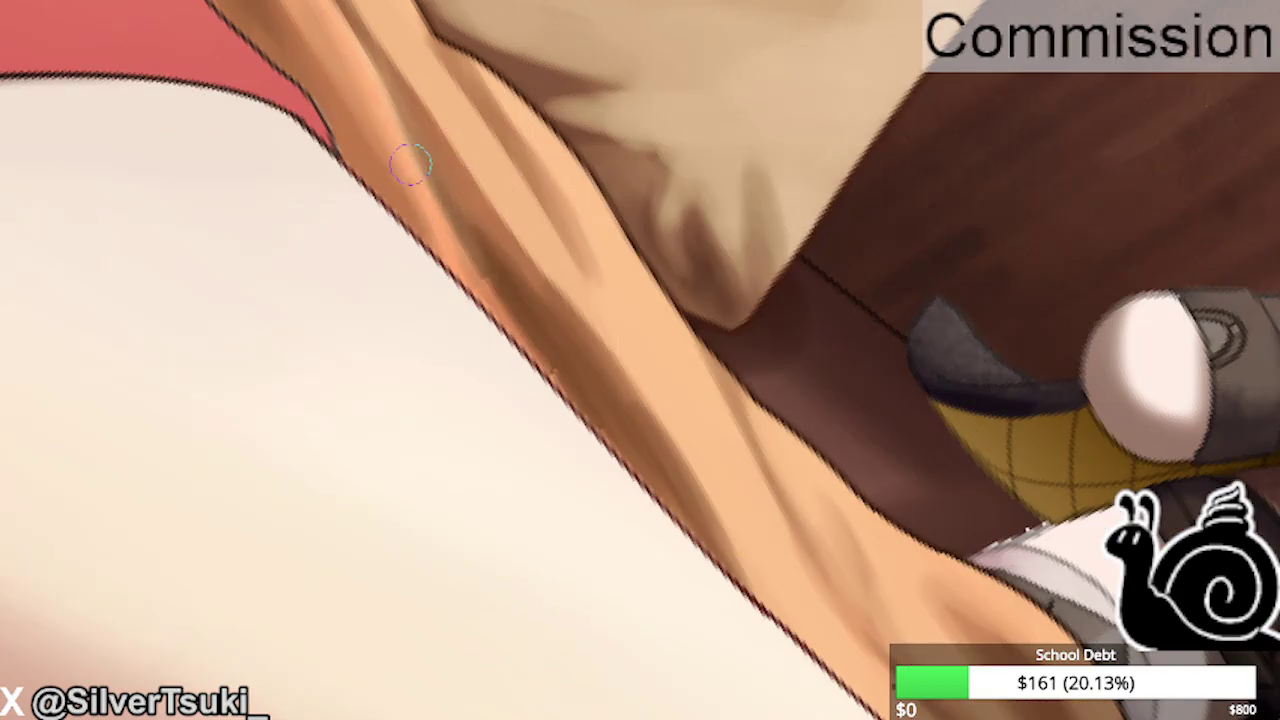
pyautogui.scroll(-2, 460, 195)
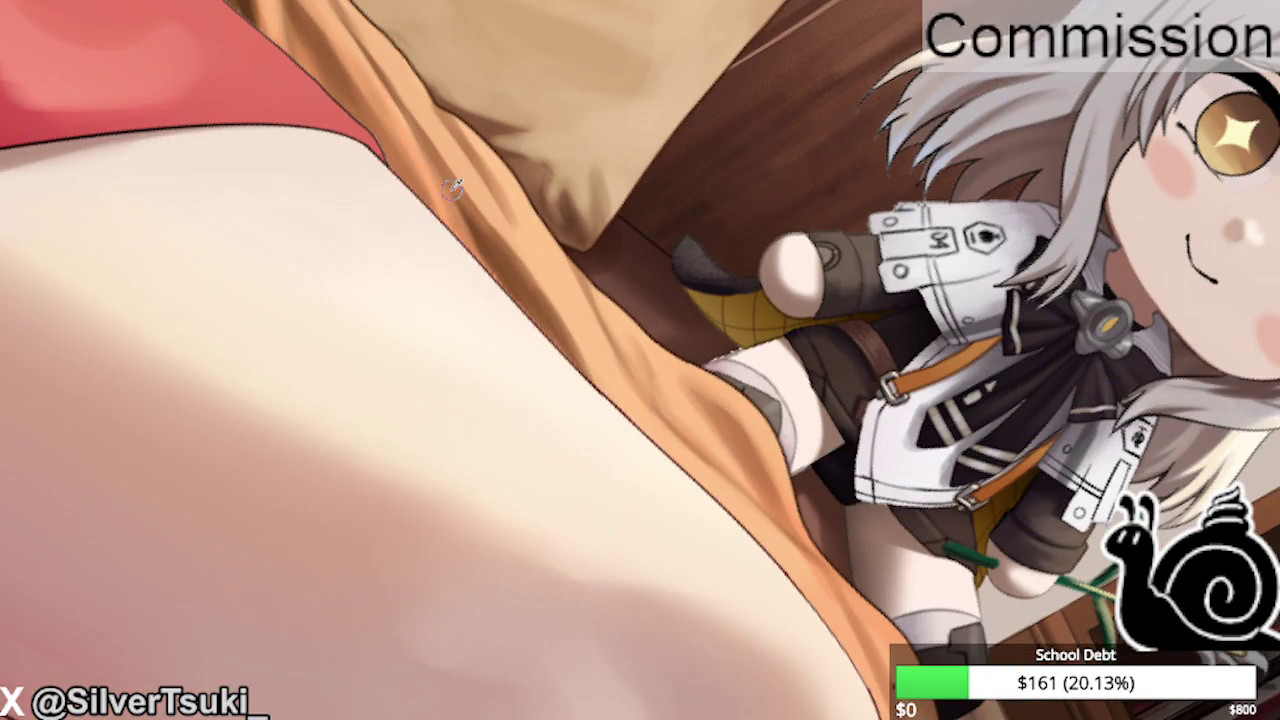
pyautogui.scroll(1, 393, 112)
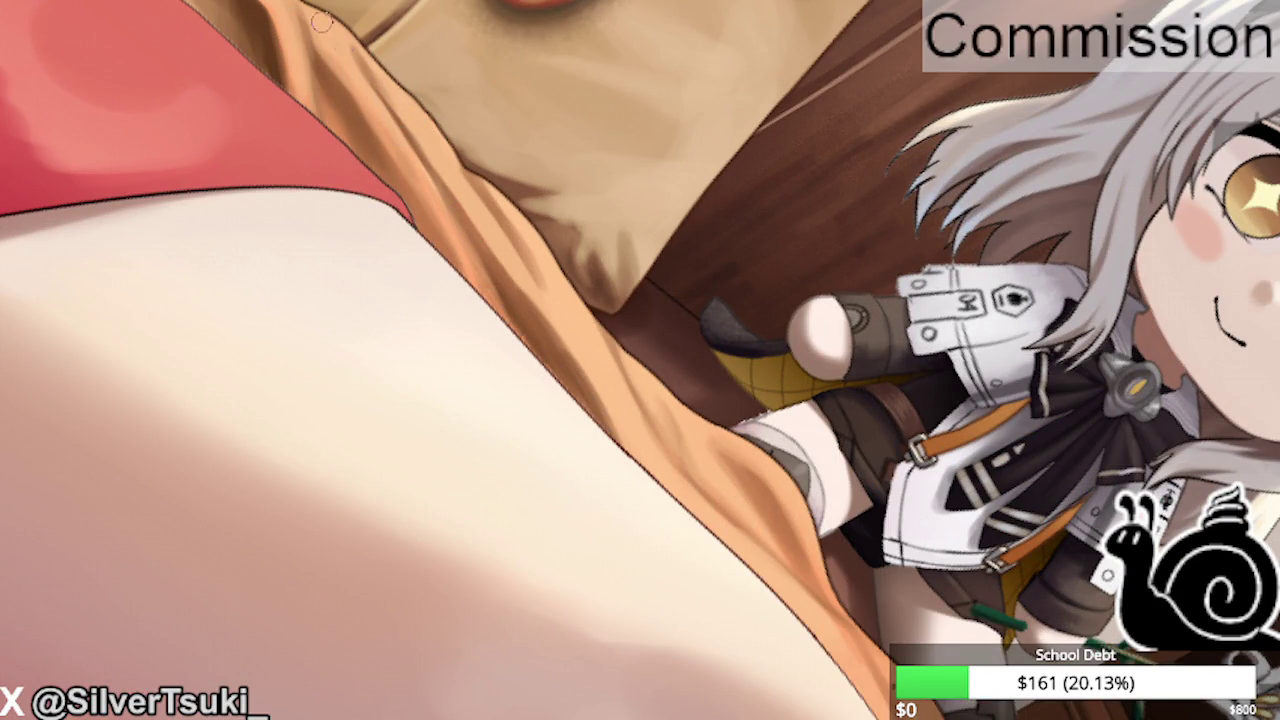
pyautogui.moveTo(438, 218); pyautogui.dragTo(436, 208)
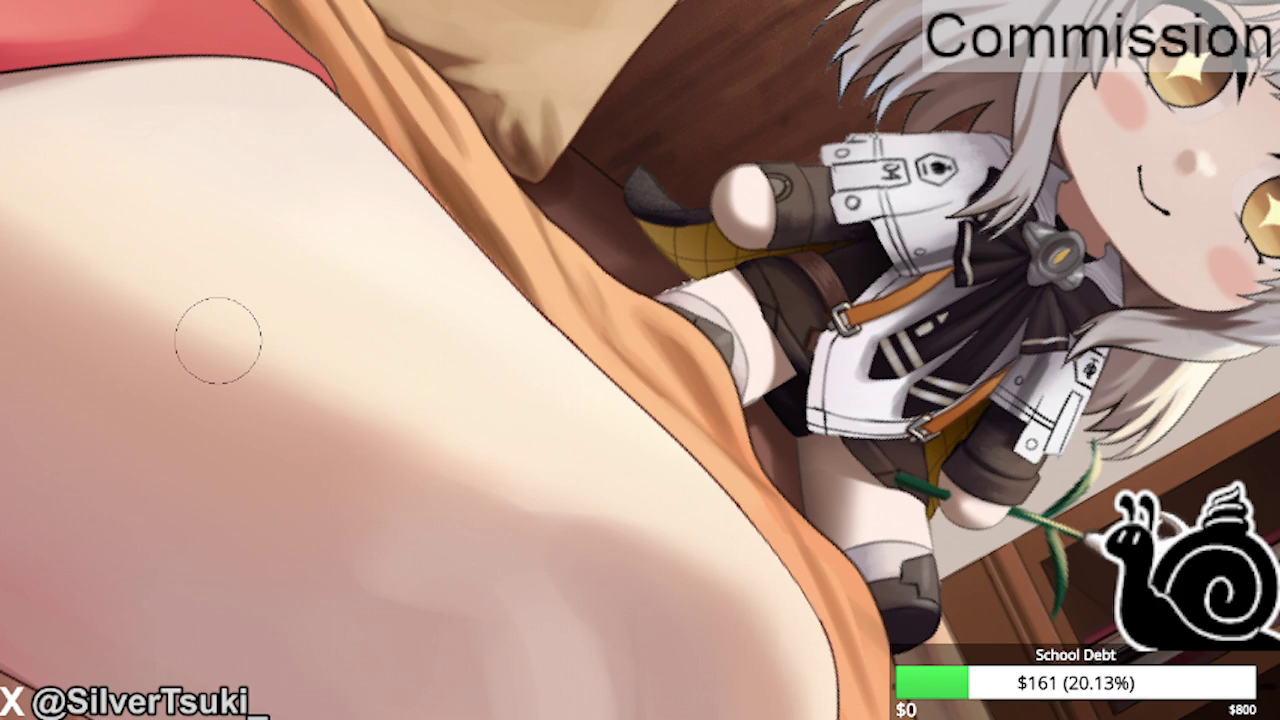
# Redo the shadow along the leg's inner edge as a lighter blended highlight.
pyautogui.moveTo(514, 243); pyautogui.dragTo(502, 210)
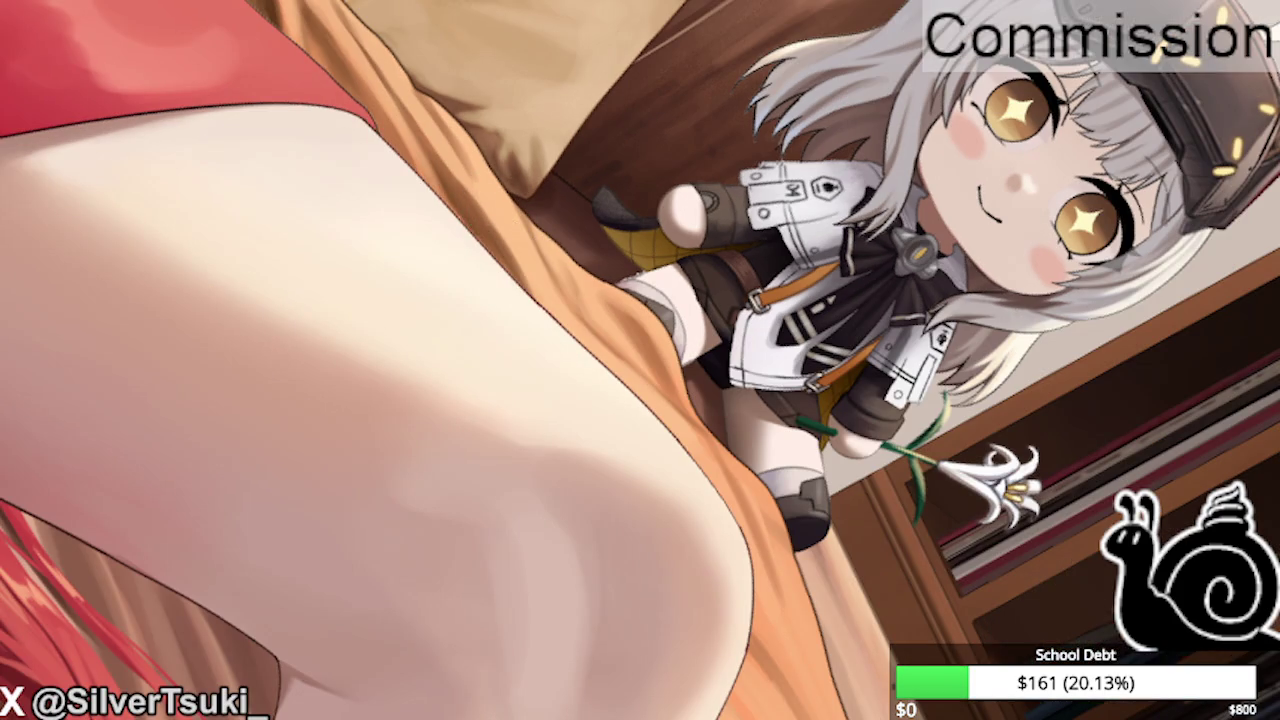
pyautogui.scroll(2, 405, 210)
pyautogui.scroll(3, 700, 430)
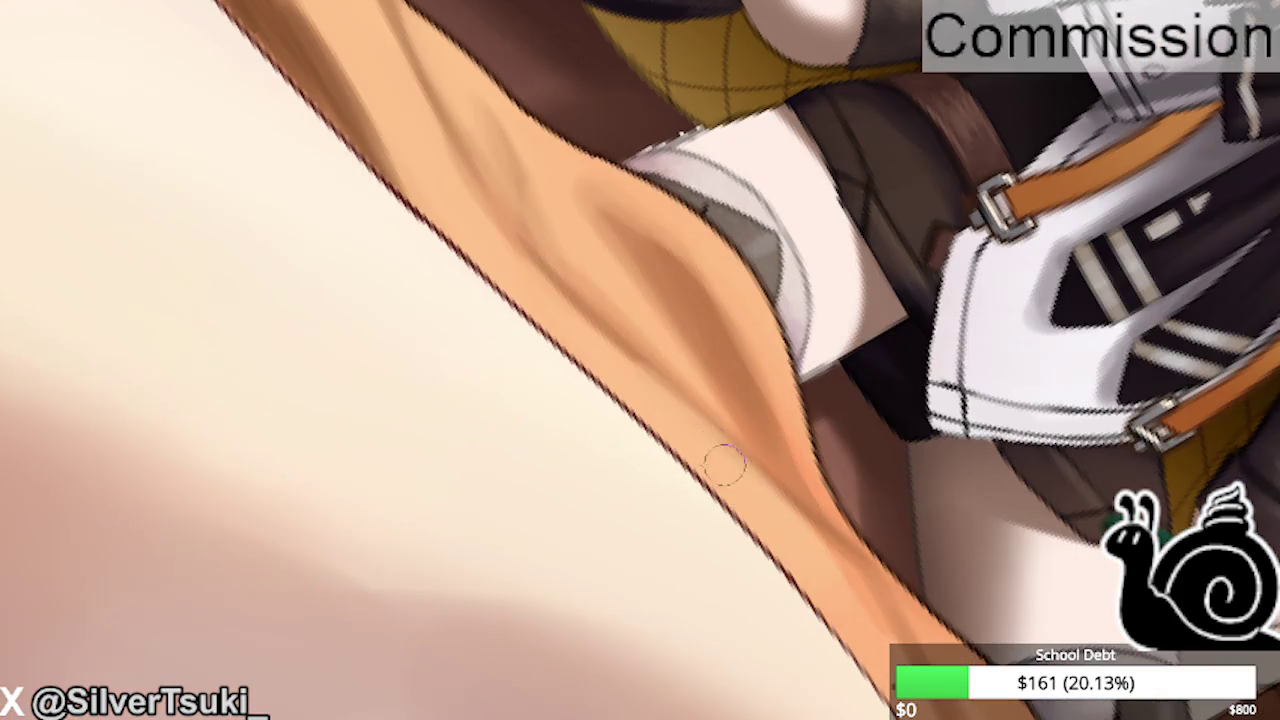
pyautogui.moveTo(843, 543); pyautogui.dragTo(686, 400)
pyautogui.hotkey('ctrl', 'z')
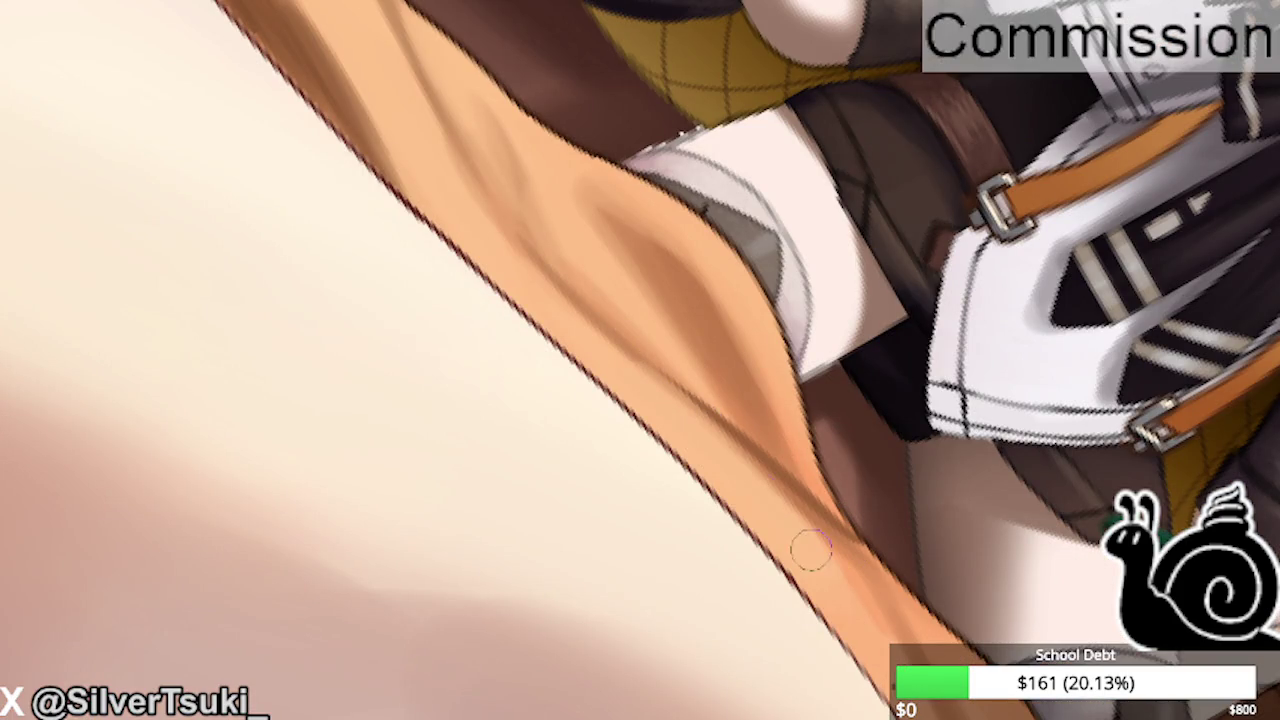
pyautogui.moveTo(811, 547); pyautogui.dragTo(885, 648)
# Brighten the orange blanket with lighter strokes.
pyautogui.scroll(-3, 611, 363)
pyautogui.scroll(3, 611, 363)
pyautogui.scroll(-2, 686, 423)
pyautogui.scroll(-2, 573, 287)
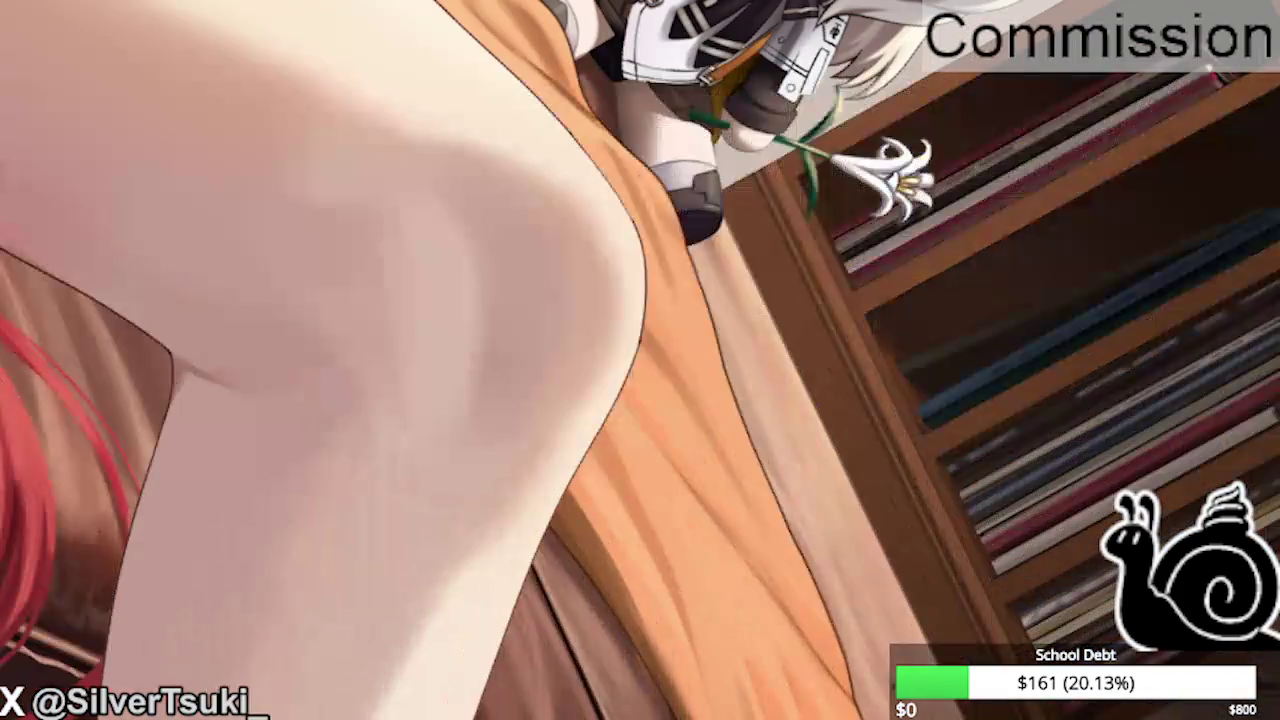
pyautogui.scroll(2, 660, 540)
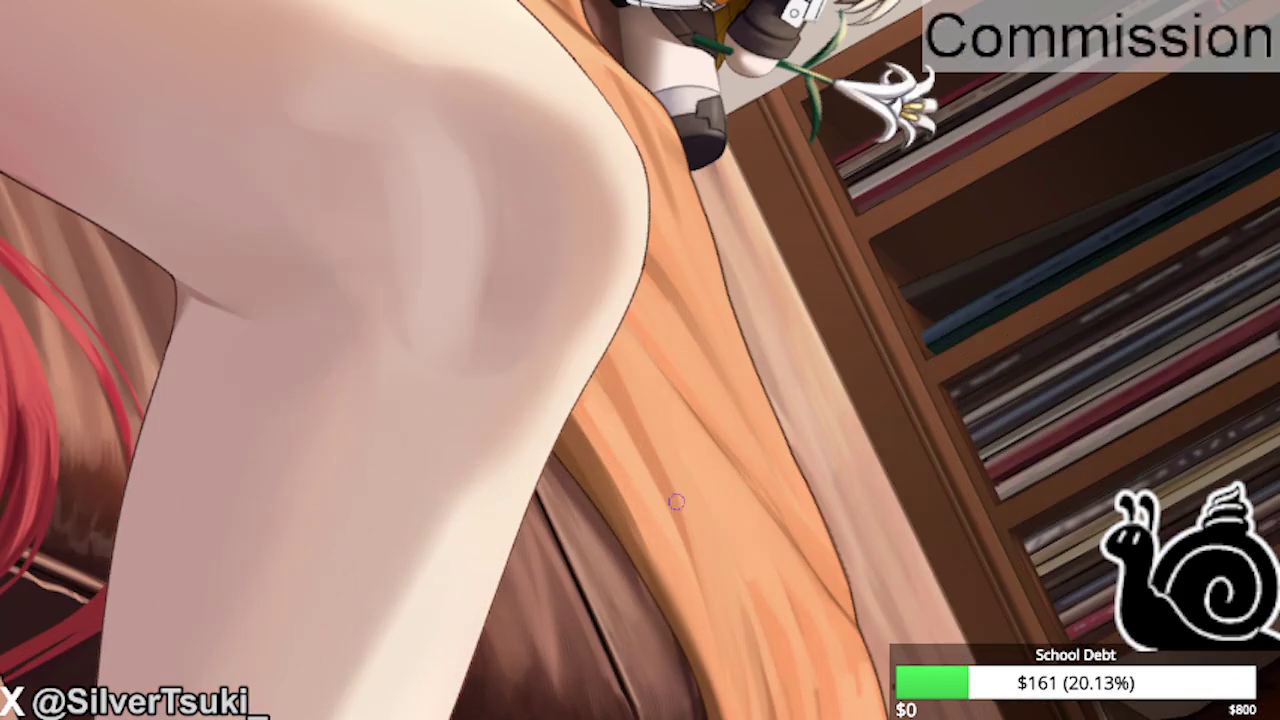
pyautogui.moveTo(600, 360); pyautogui.dragTo(677, 494)
pyautogui.hotkey('ctrl', 'z')
pyautogui.hotkey('ctrl', 'y')
pyautogui.moveTo(571, 395); pyautogui.dragTo(660, 560)
# Shrink the brush and rotate the view so the hanging blanket runs vertically.
pyautogui.scroll(-2, 517, 329)
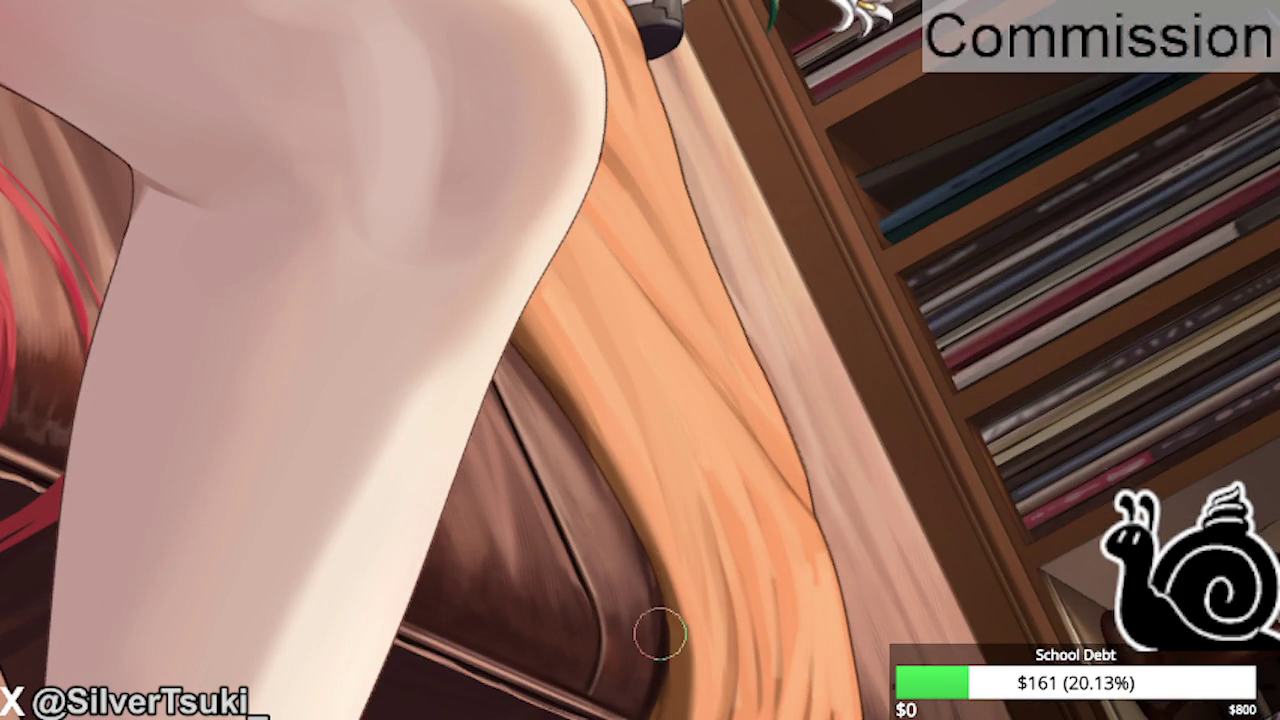
pyautogui.scroll(2, 660, 620)
pyautogui.scroll(3, 680, 600)
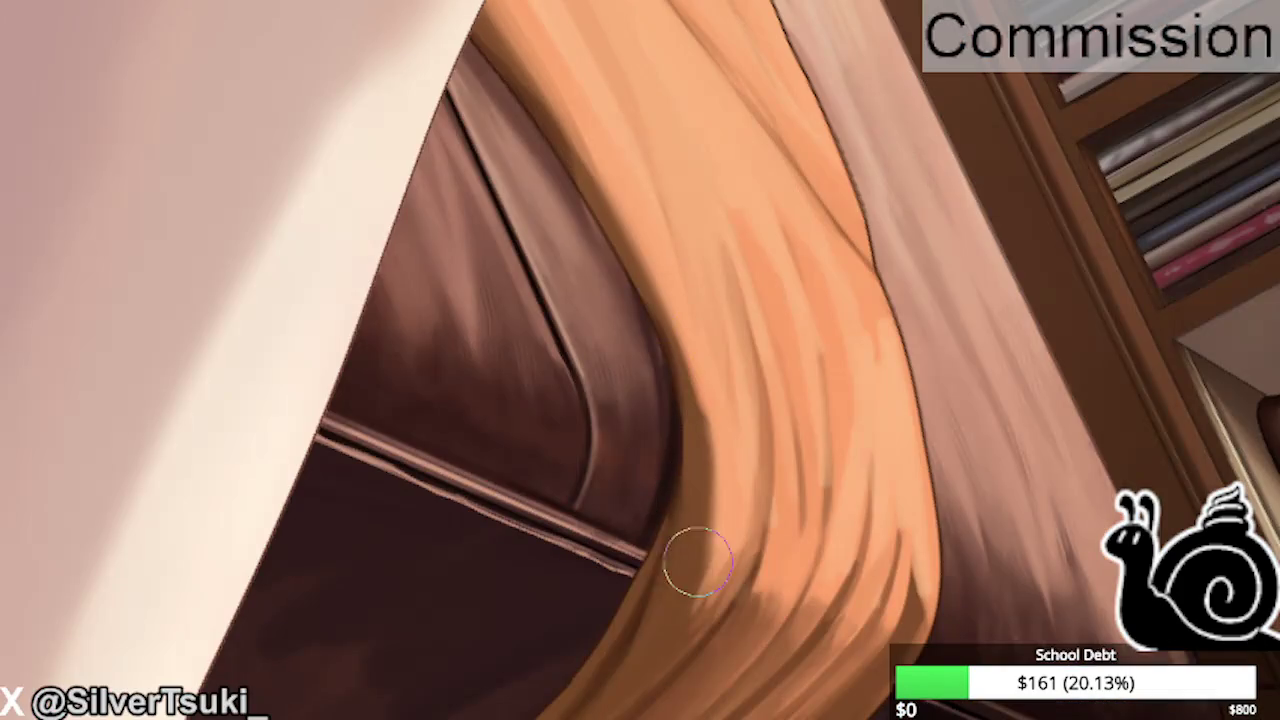
pyautogui.press('[')
pyautogui.press('[')
pyautogui.press('[')
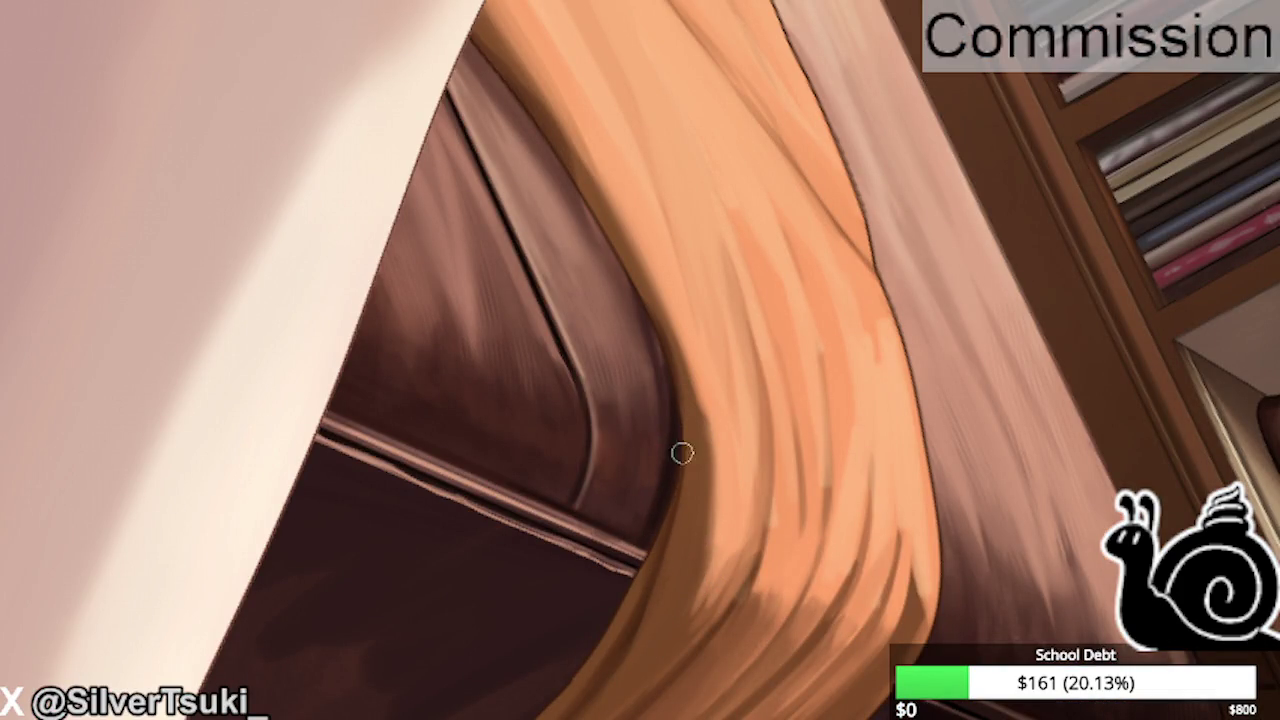
pyautogui.moveTo(634, 623)
pyautogui.mouseDown()
pyautogui.moveTo(563, 294)
pyautogui.moveTo(603, 466)
pyautogui.mouseUp()
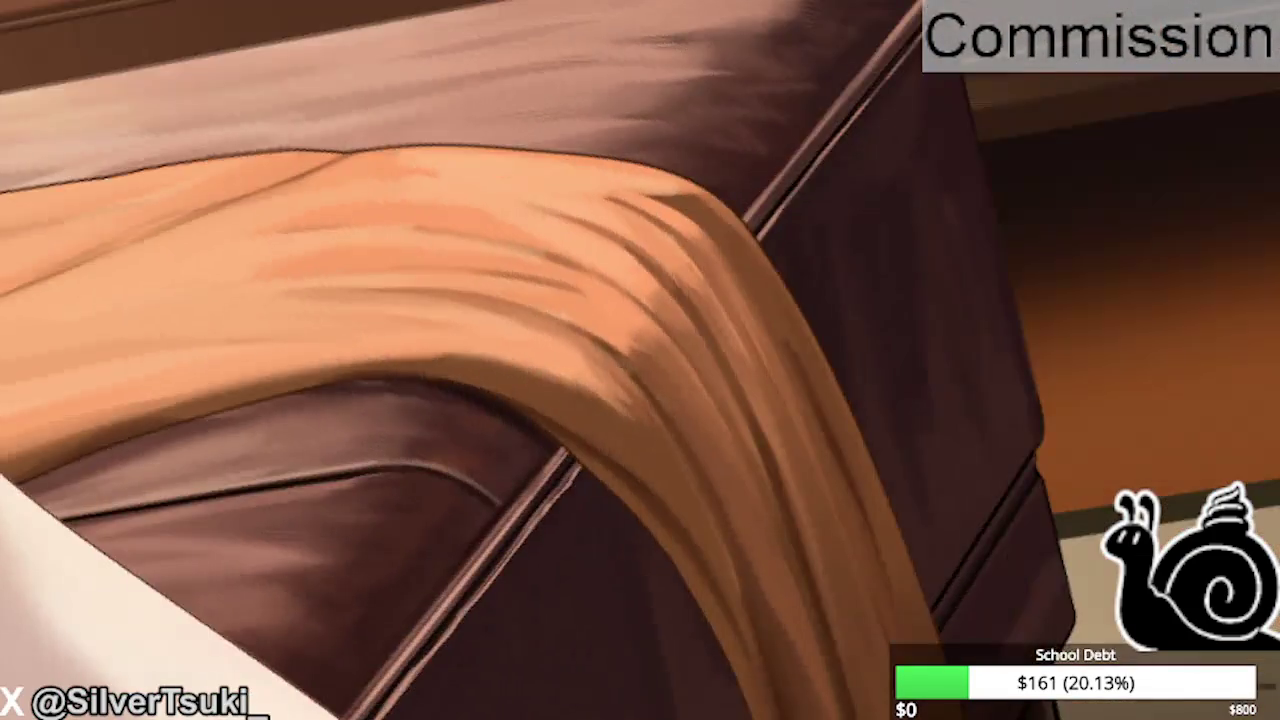
pyautogui.press('5')
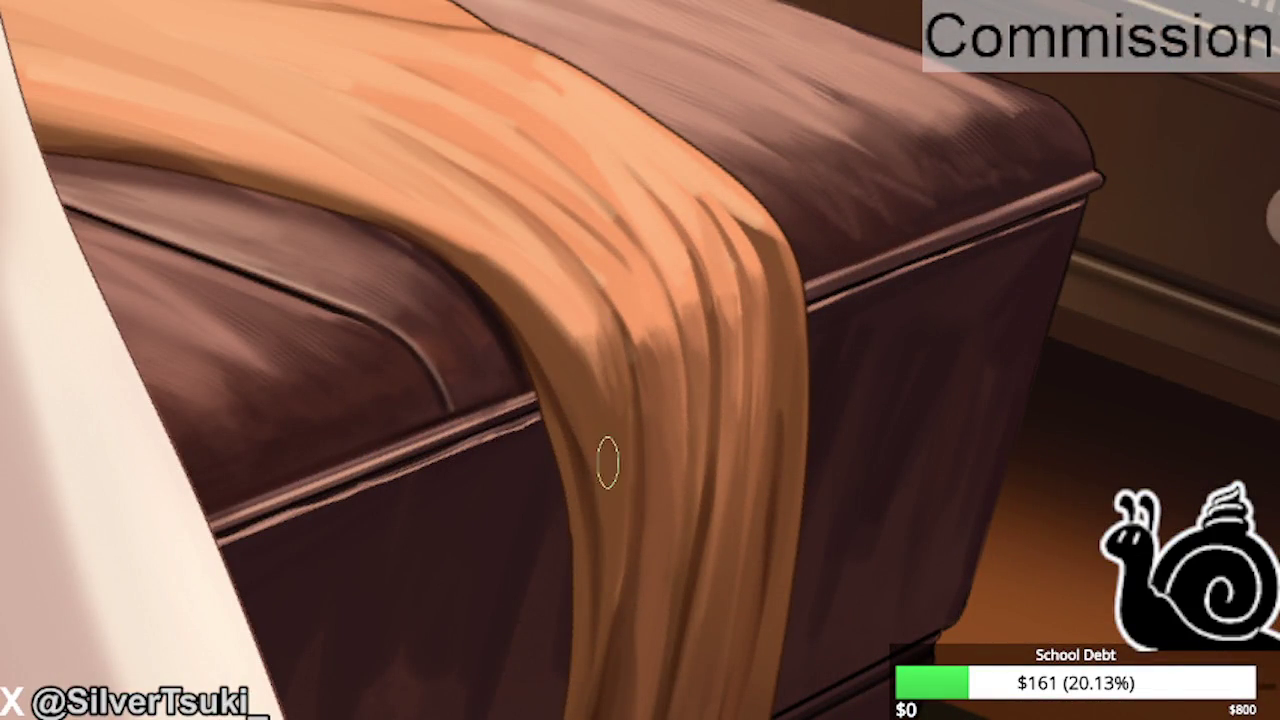
pyautogui.moveTo(560, 300); pyautogui.dragTo(477, 517)
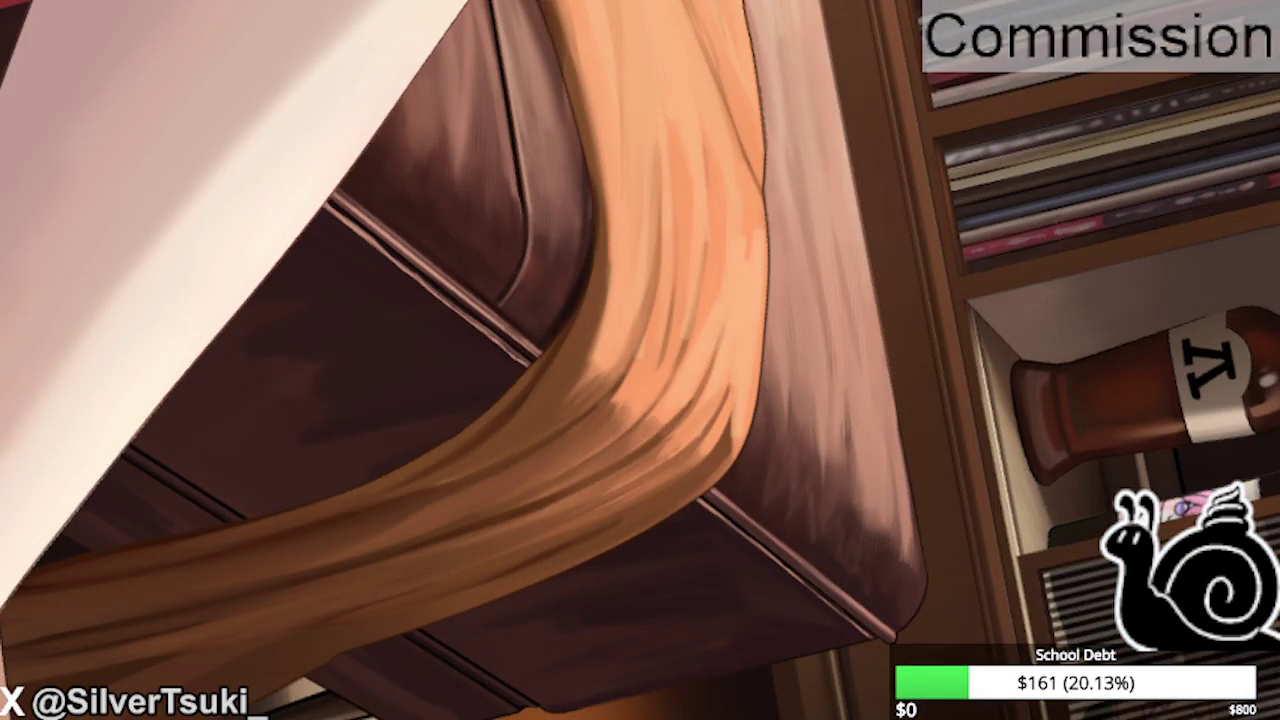
pyautogui.moveTo(586, 286)
pyautogui.mouseDown()
pyautogui.moveTo(576, 97)
pyautogui.moveTo(578, 210)
pyautogui.mouseUp()
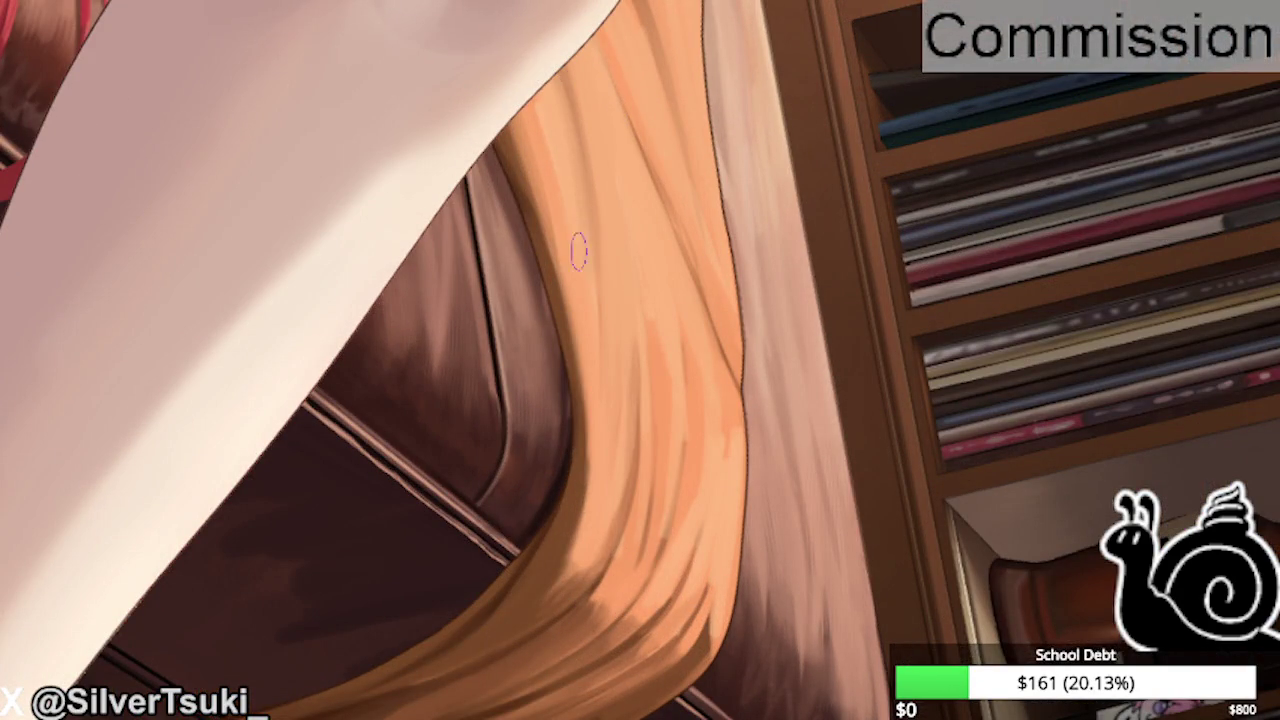
pyautogui.moveTo(504, 189)
pyautogui.mouseDown()
pyautogui.moveTo(473, 186)
pyautogui.moveTo(686, 300)
pyautogui.mouseUp()
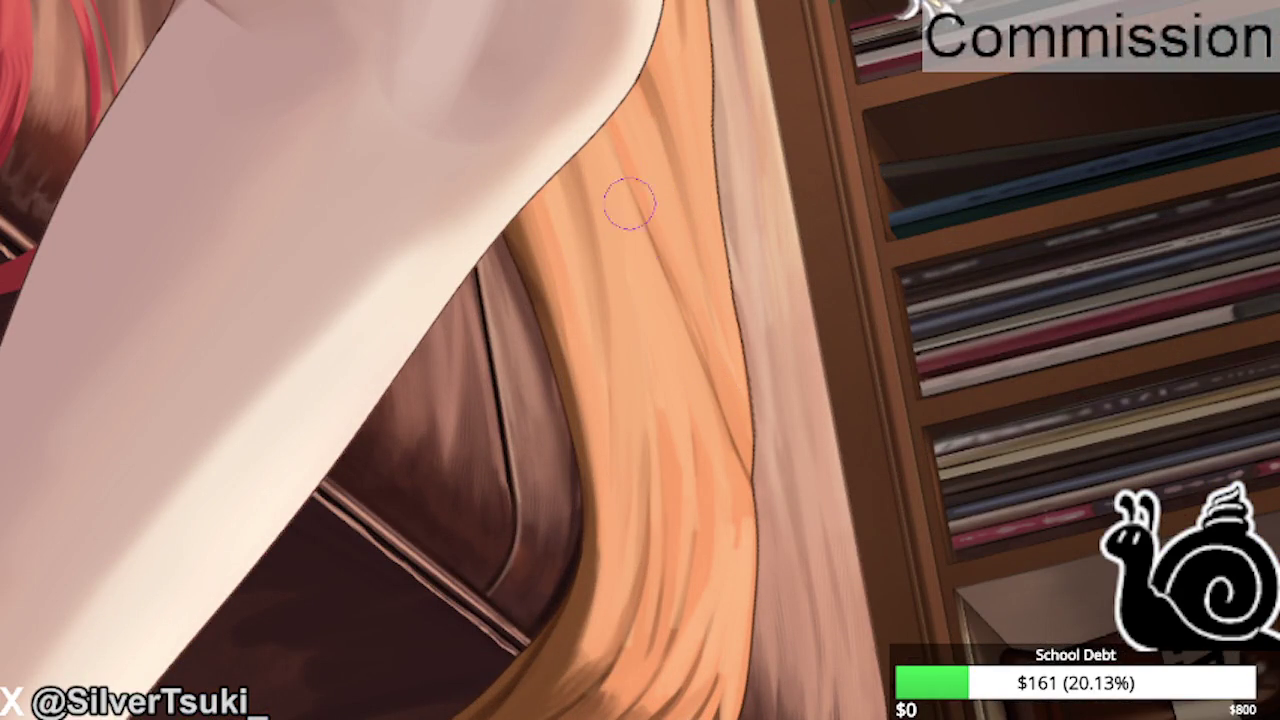
# Paint darker fold strands down the blanket toward its lower end.
pyautogui.moveTo(623, 177); pyautogui.dragTo(737, 400)
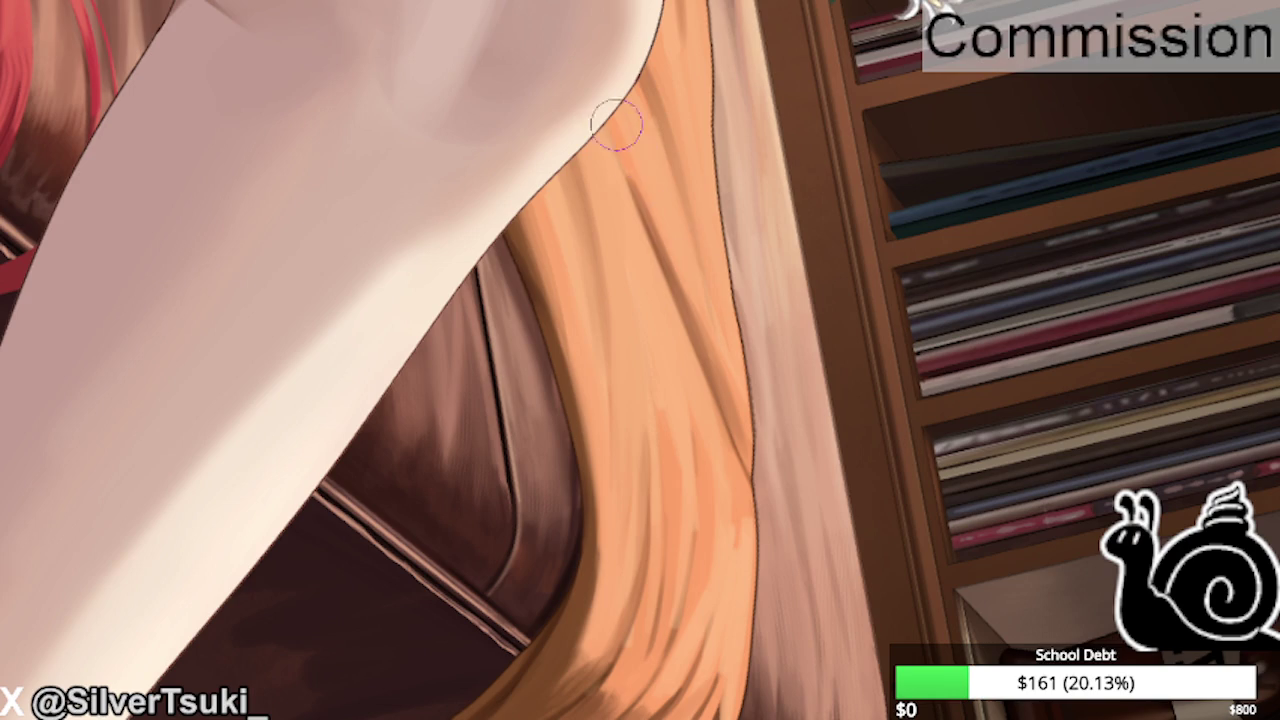
pyautogui.moveTo(620, 115); pyautogui.dragTo(677, 295)
pyautogui.moveTo(640, 160); pyautogui.dragTo(680, 290)
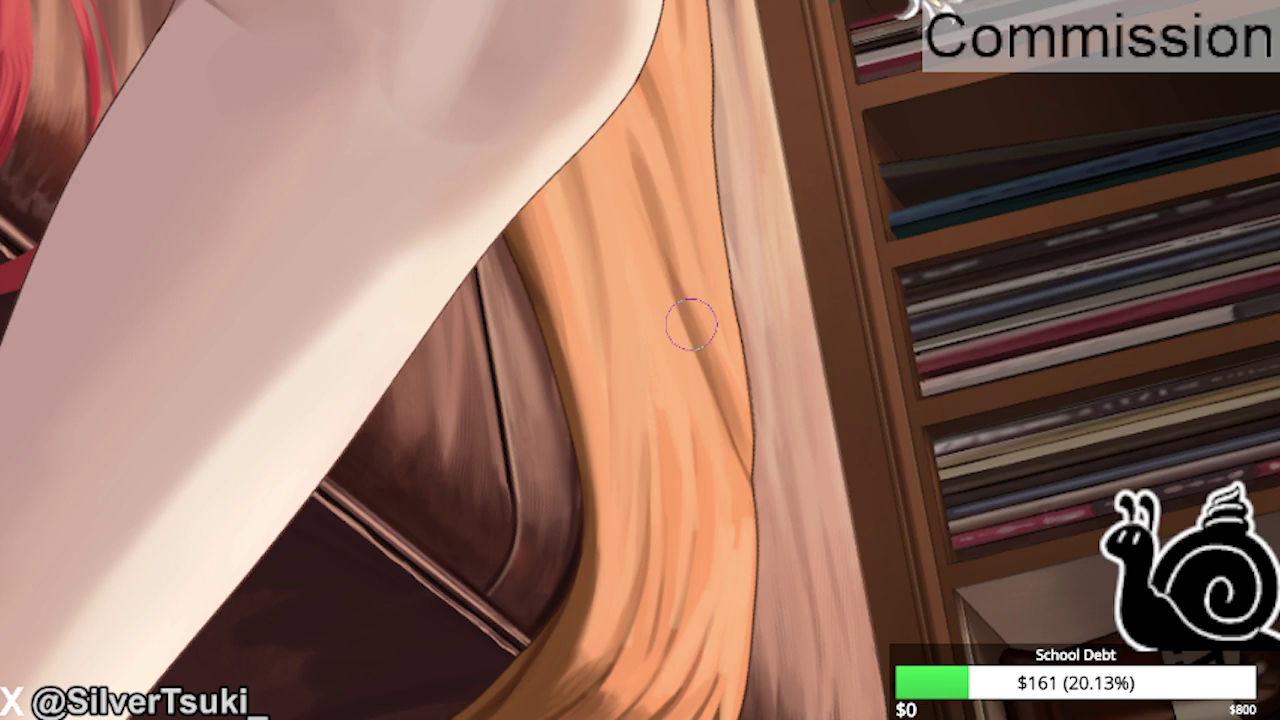
pyautogui.moveTo(623, 171); pyautogui.dragTo(660, 463)
pyautogui.moveTo(669, 185)
pyautogui.mouseDown()
pyautogui.moveTo(691, 300)
pyautogui.moveTo(760, 430)
pyautogui.mouseUp()
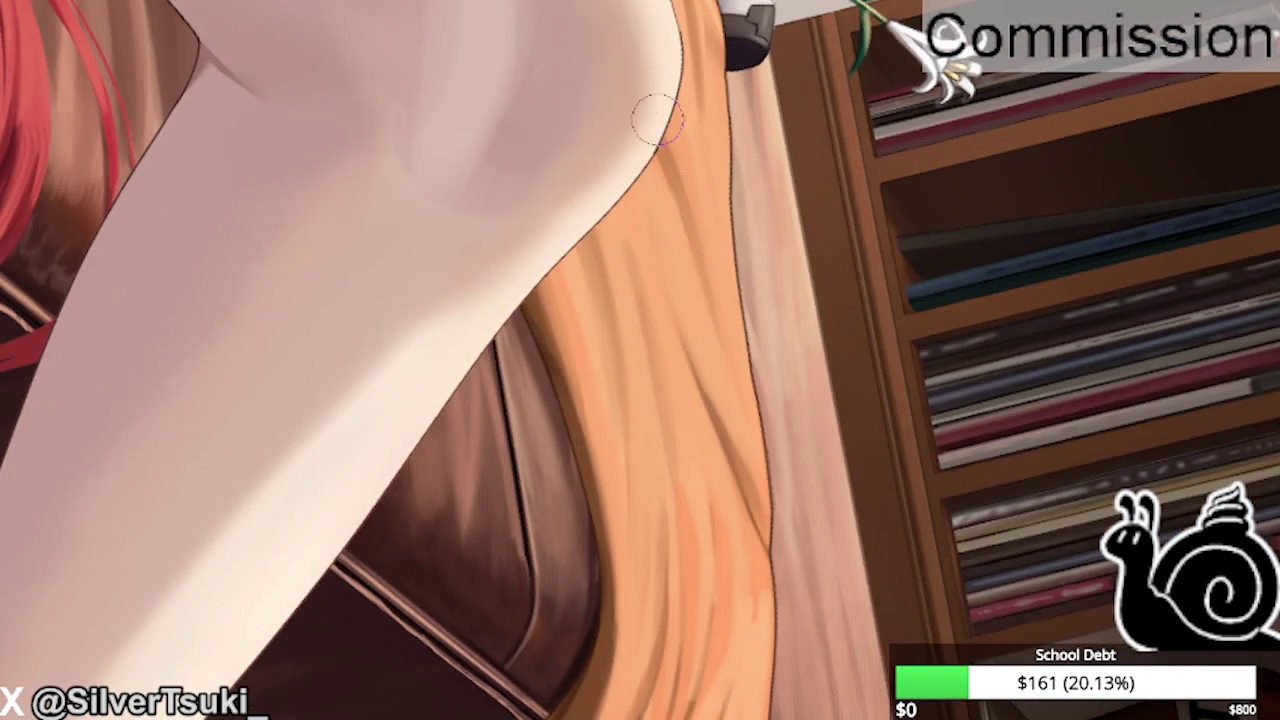
# Add faint dark strands and touch-ups along the blanket's edge.
pyautogui.moveTo(657, 200); pyautogui.dragTo(686, 380)
pyautogui.moveTo(640, 221); pyautogui.dragTo(660, 300)
pyautogui.moveTo(735, 440); pyautogui.dragTo(765, 500)
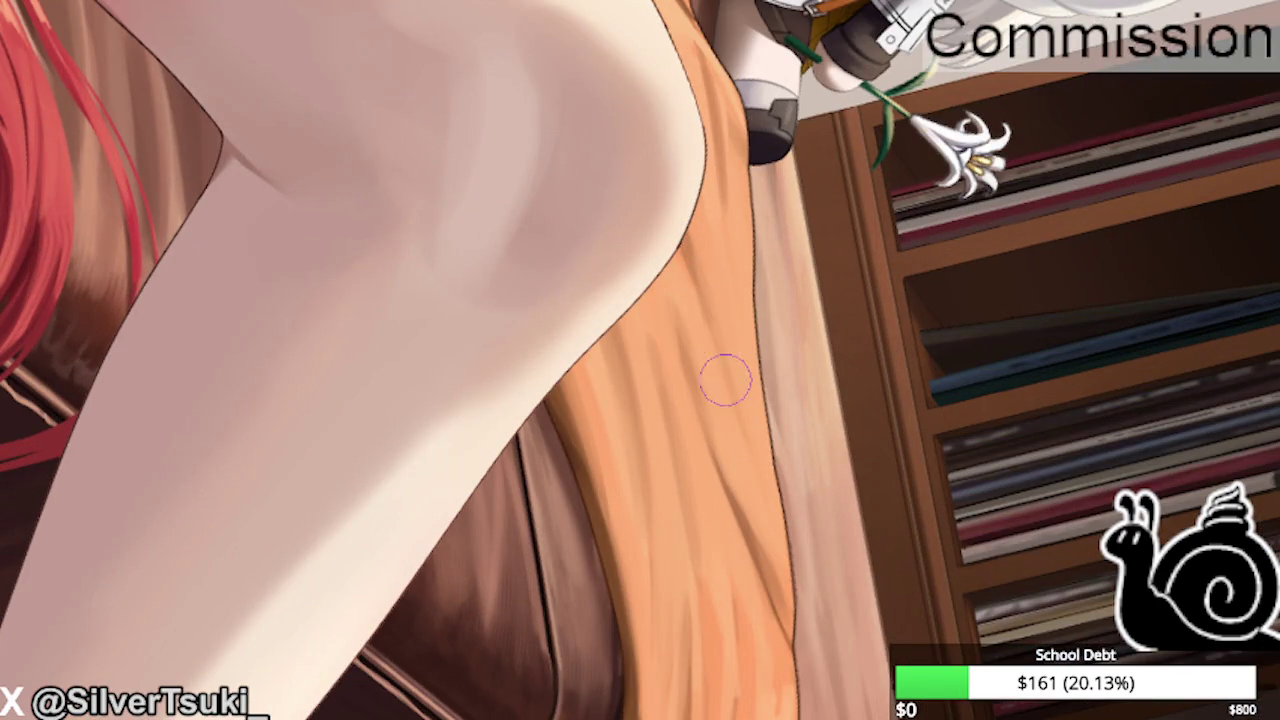
pyautogui.moveTo(723, 374); pyautogui.dragTo(787, 522)
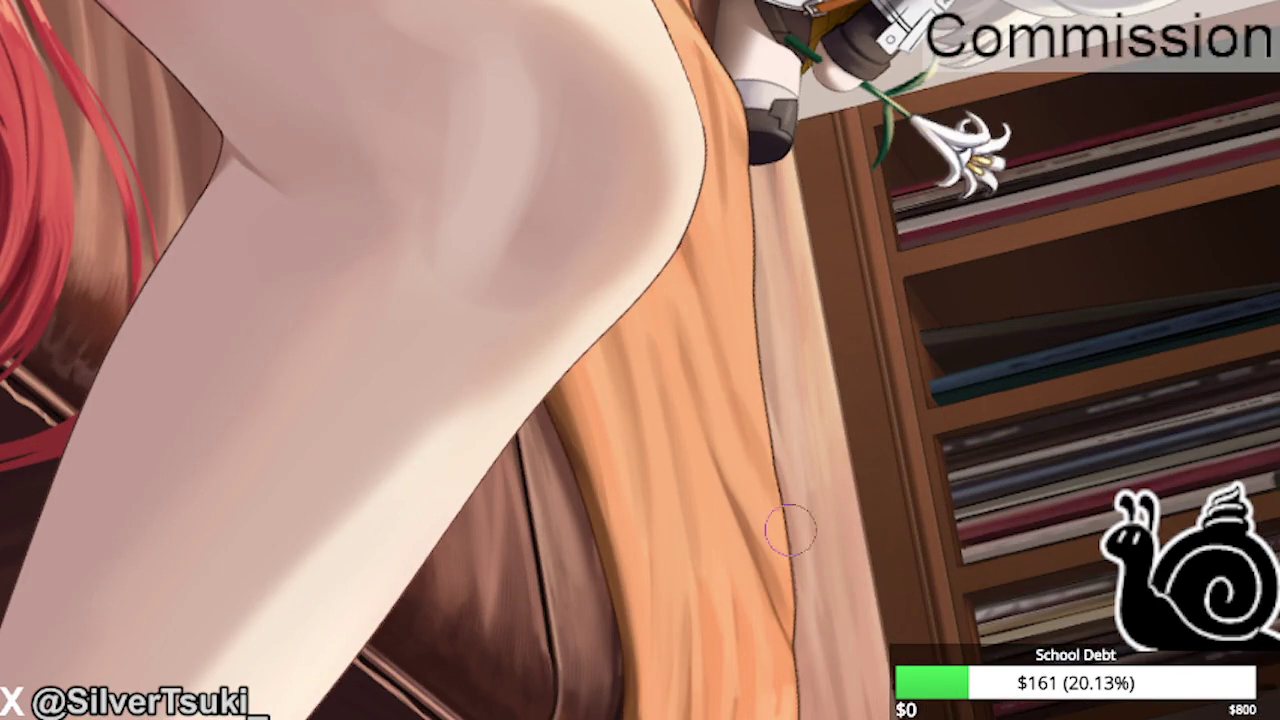
pyautogui.scroll(-3, 788, 522)
pyautogui.scroll(2, 640, 263)
pyautogui.scroll(2, 675, 192)
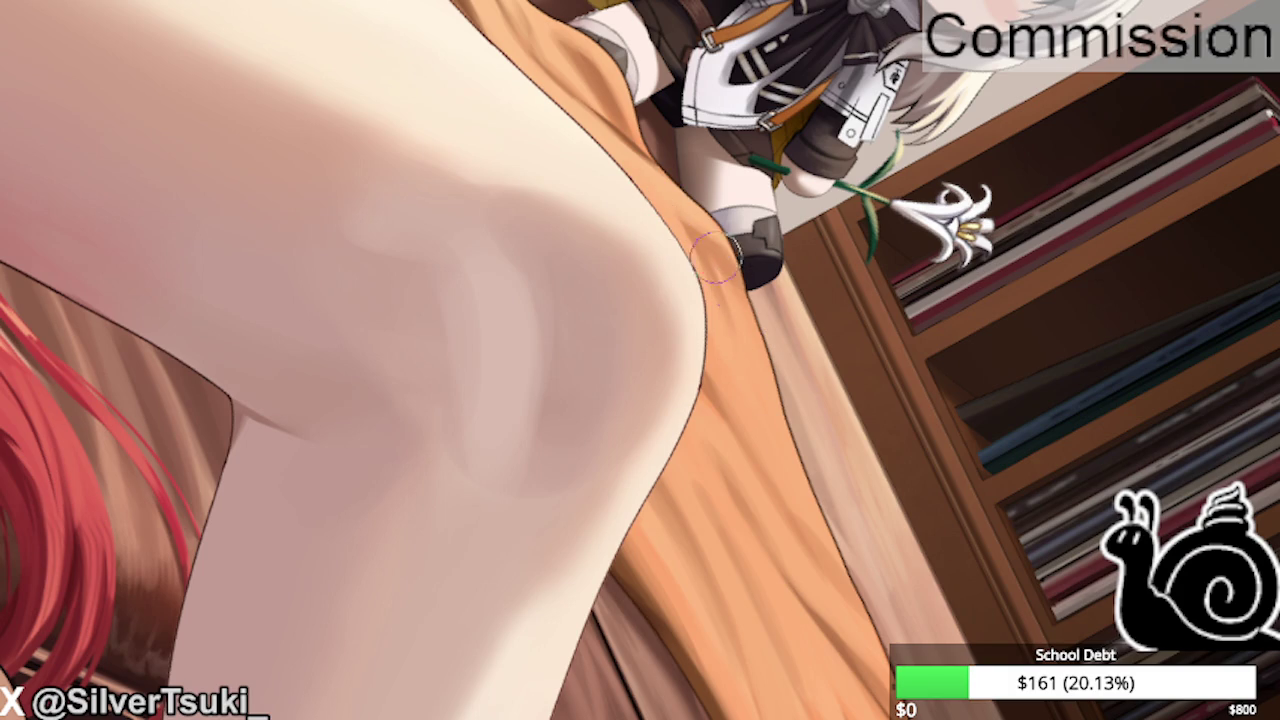
pyautogui.scroll(-3, 795, 409)
pyautogui.scroll(-2, 598, 372)
pyautogui.scroll(-2, 598, 372)
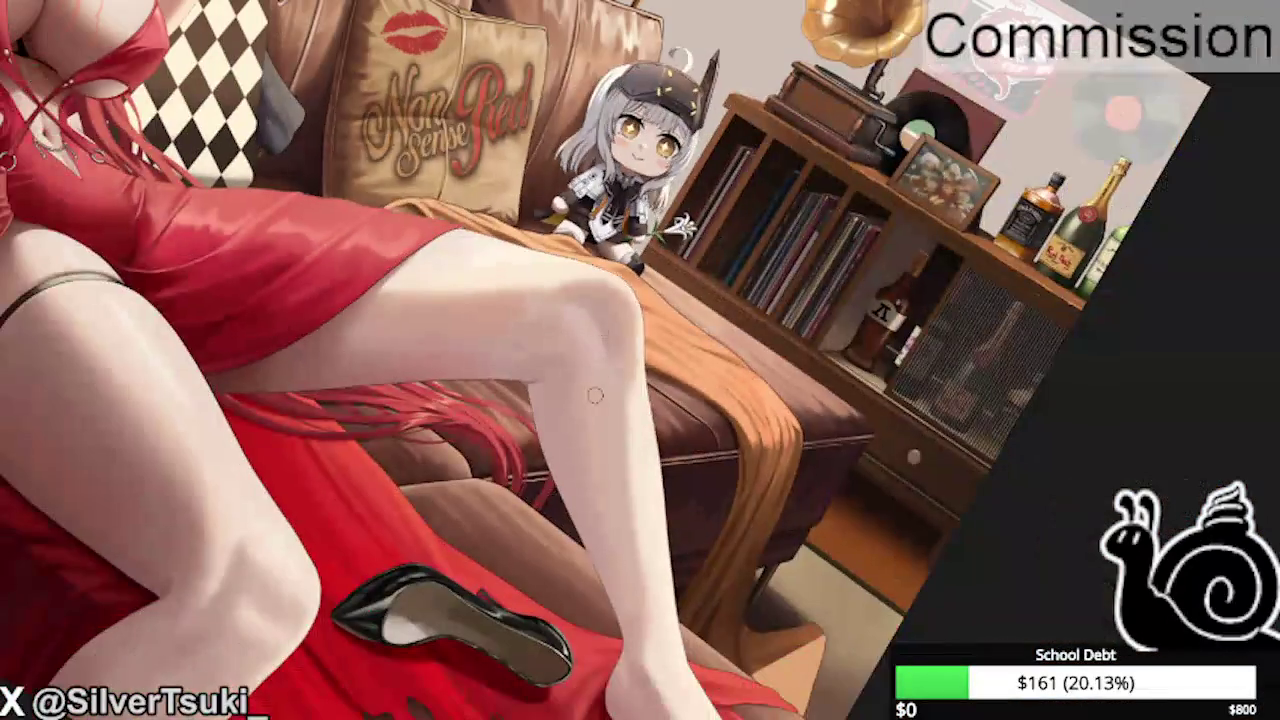
# Zoom onto the ottoman edge and paint darker fold strokes into the blanket there.
pyautogui.press('-')
pyautogui.press('-')
pyautogui.scroll(2, 620, 300)
pyautogui.scroll(1, 673, 237)
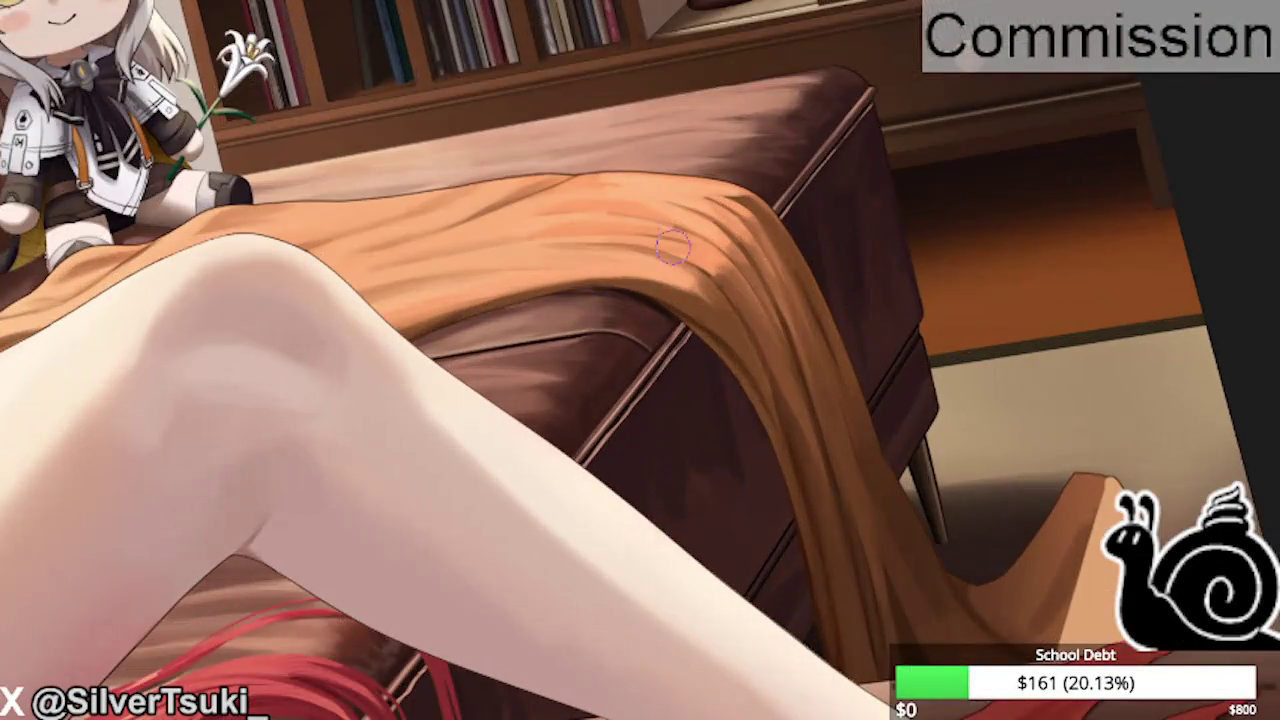
pyautogui.scroll(2, 673, 237)
pyautogui.scroll(1, 673, 237)
pyautogui.scroll(1, 680, 280)
pyautogui.scroll(1, 686, 328)
pyautogui.moveTo(686, 328)
pyautogui.mouseDown()
pyautogui.moveTo(709, 349)
pyautogui.moveTo(695, 270)
pyautogui.moveTo(694, 314)
pyautogui.mouseUp()
pyautogui.moveTo(690, 250); pyautogui.dragTo(714, 334)
pyautogui.moveTo(710, 270); pyautogui.dragTo(708, 410)
# Darken folds on the blanket's right side and lighten its right edge.
pyautogui.moveTo(740, 230)
pyautogui.mouseDown()
pyautogui.moveTo(768, 262)
pyautogui.moveTo(780, 310)
pyautogui.mouseUp()
pyautogui.moveTo(800, 235); pyautogui.dragTo(805, 280)
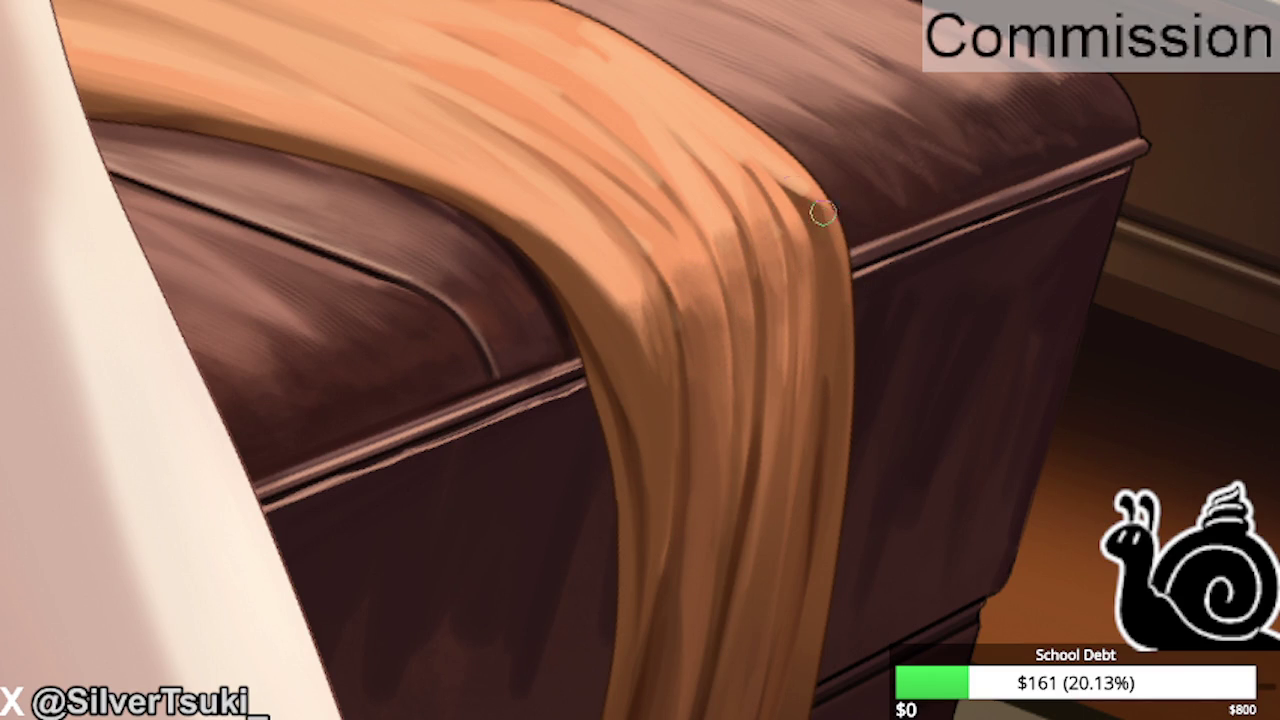
pyautogui.moveTo(806, 196)
pyautogui.mouseDown()
pyautogui.moveTo(830, 240)
pyautogui.moveTo(785, 185)
pyautogui.mouseUp()
pyautogui.moveTo(810, 245); pyautogui.dragTo(780, 185)
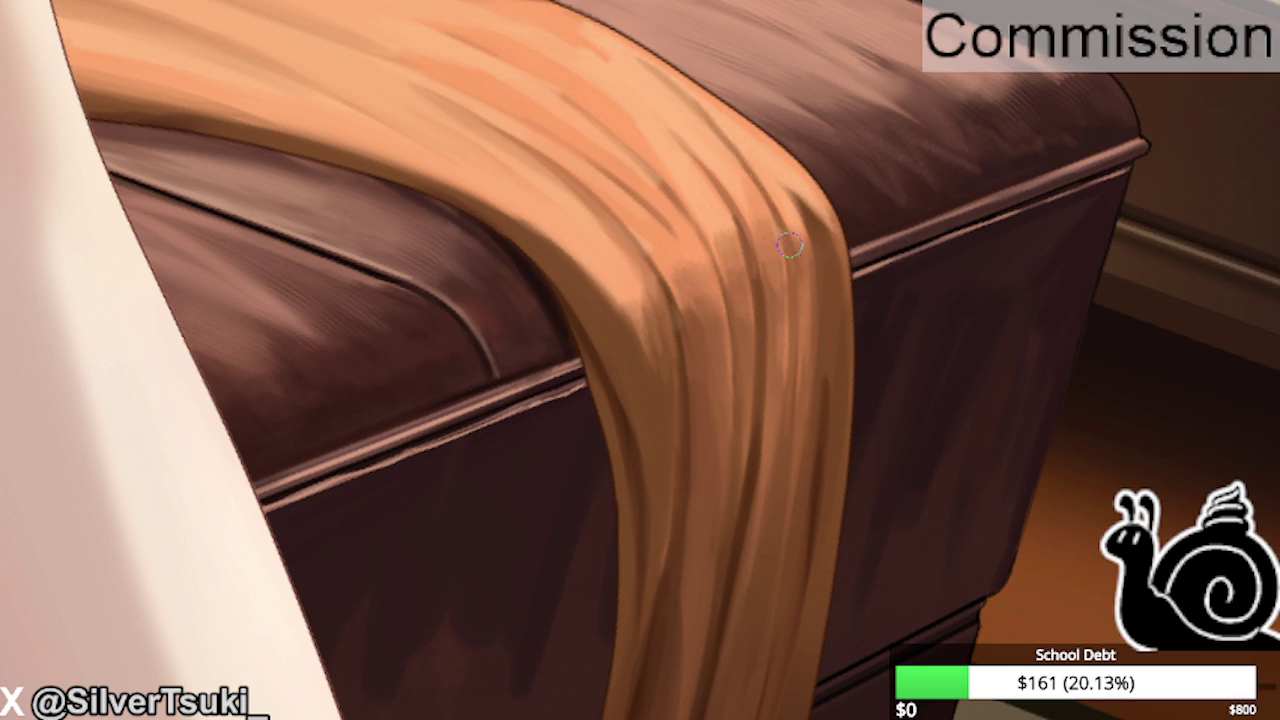
pyautogui.scroll(-2, 723, 137)
pyautogui.scroll(-2, 594, 91)
pyautogui.scroll(-2, 608, 206)
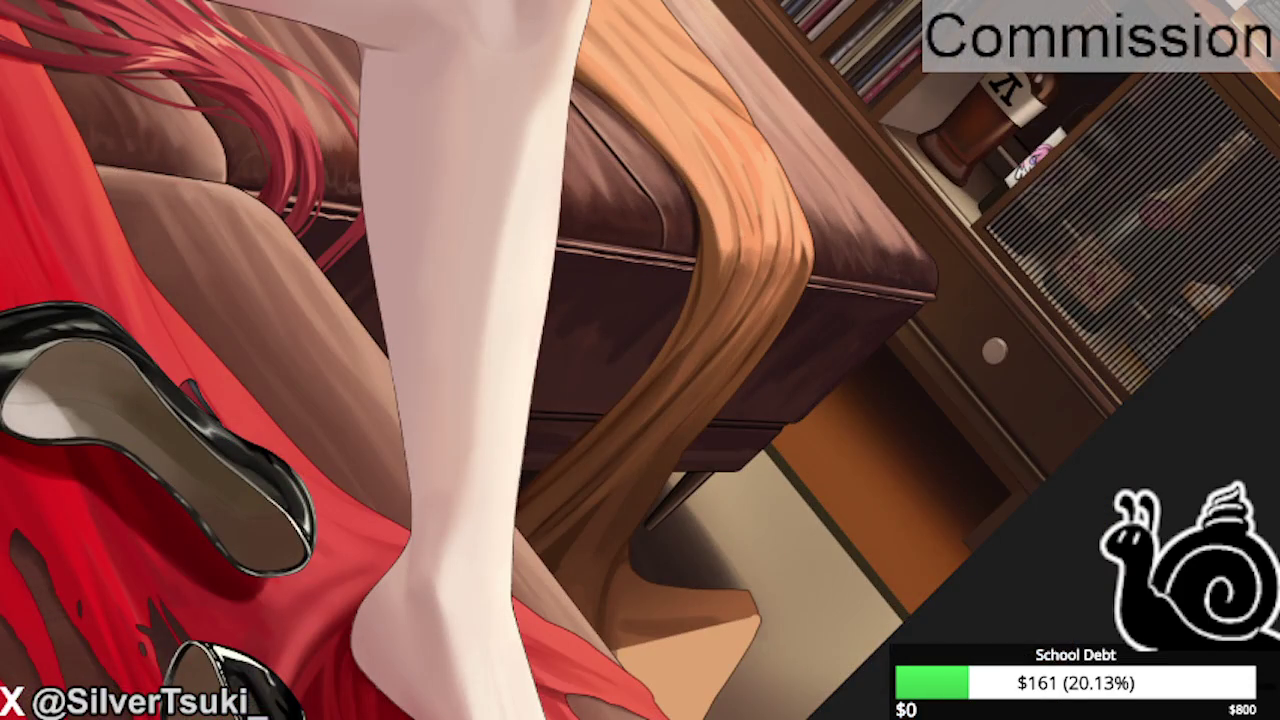
pyautogui.scroll(3, 651, 366)
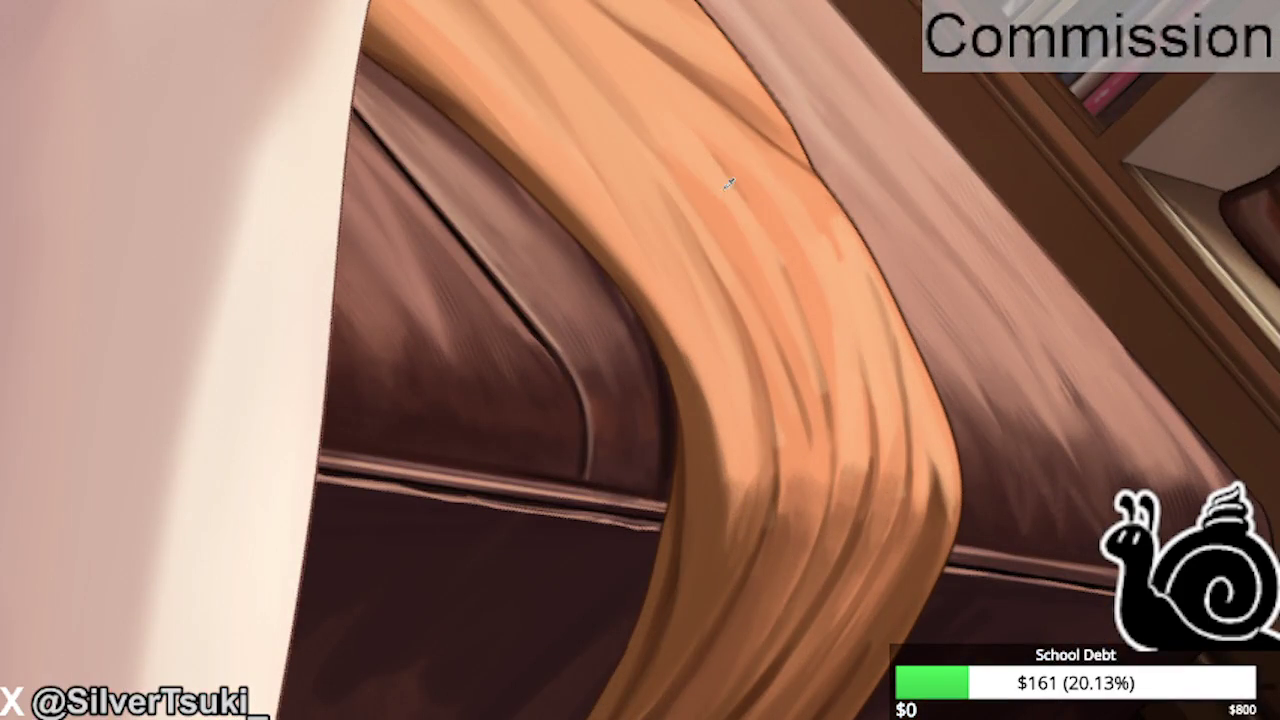
pyautogui.scroll(-2, 734, 214)
pyautogui.scroll(-2, 684, 170)
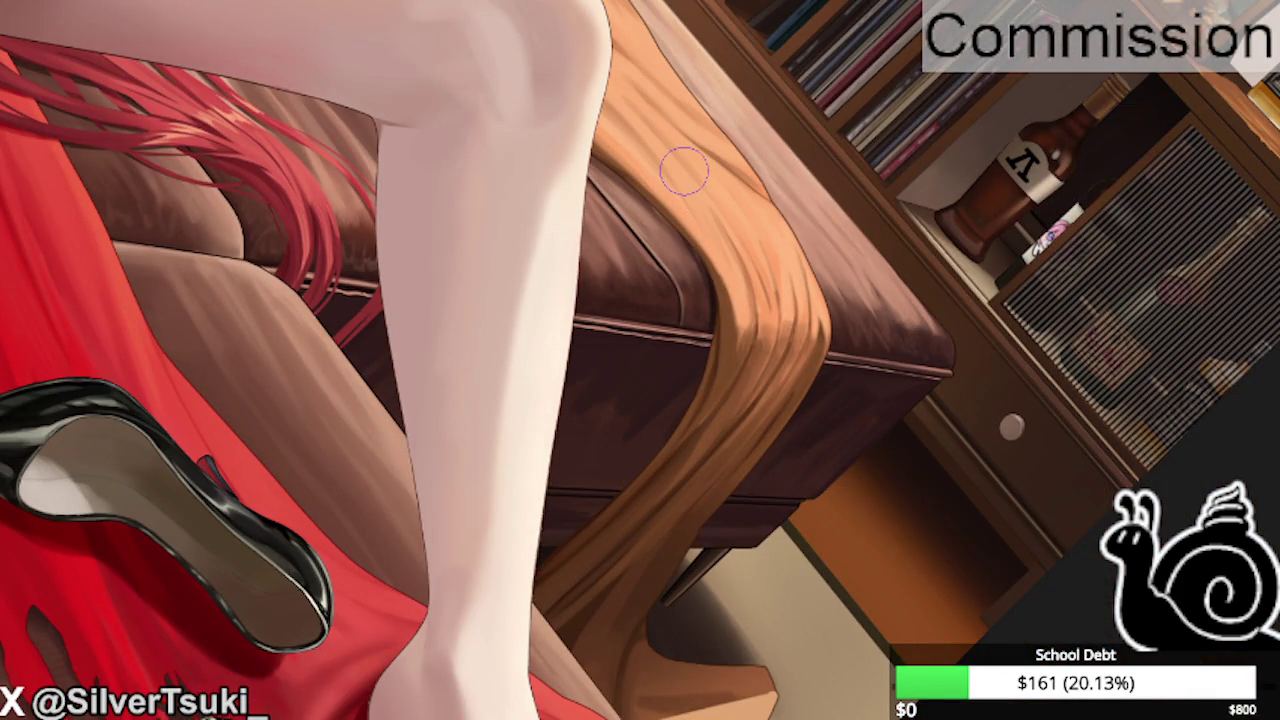
pyautogui.scroll(-2, 643, 443)
pyautogui.scroll(1, 643, 443)
pyautogui.scroll(3, 626, 366)
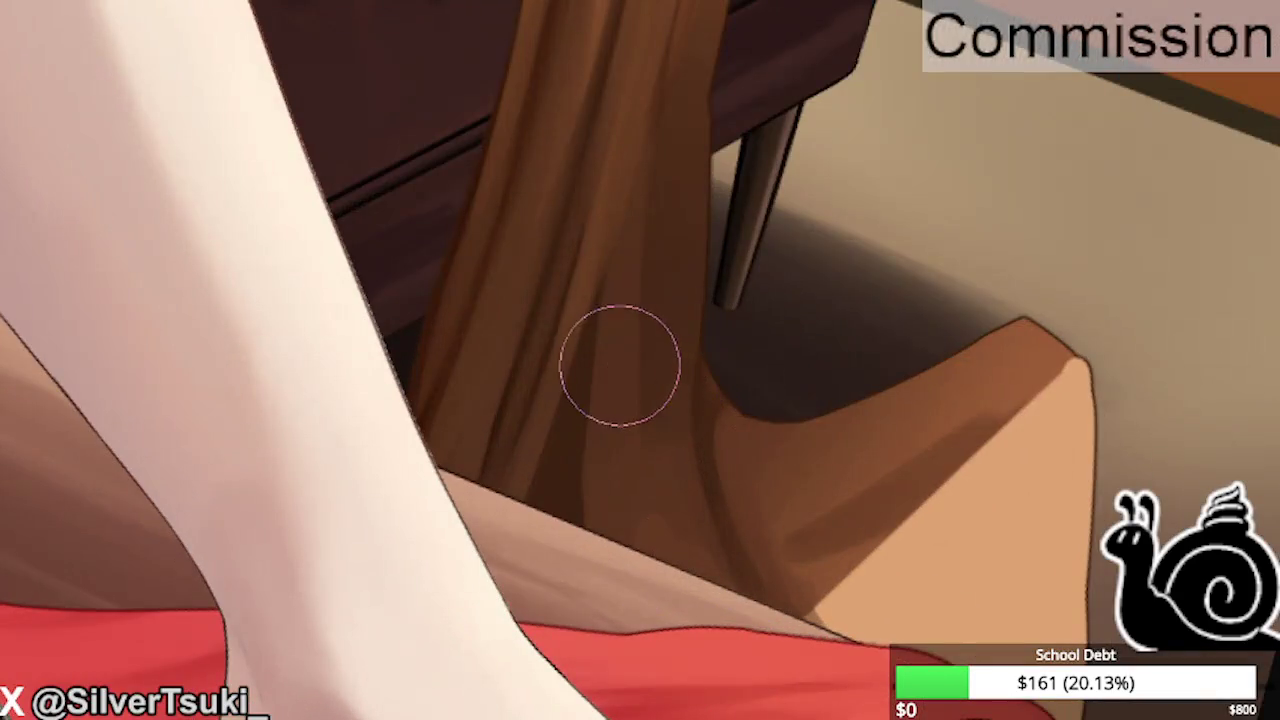
pyautogui.scroll(-3, 649, 368)
pyautogui.scroll(1, 649, 367)
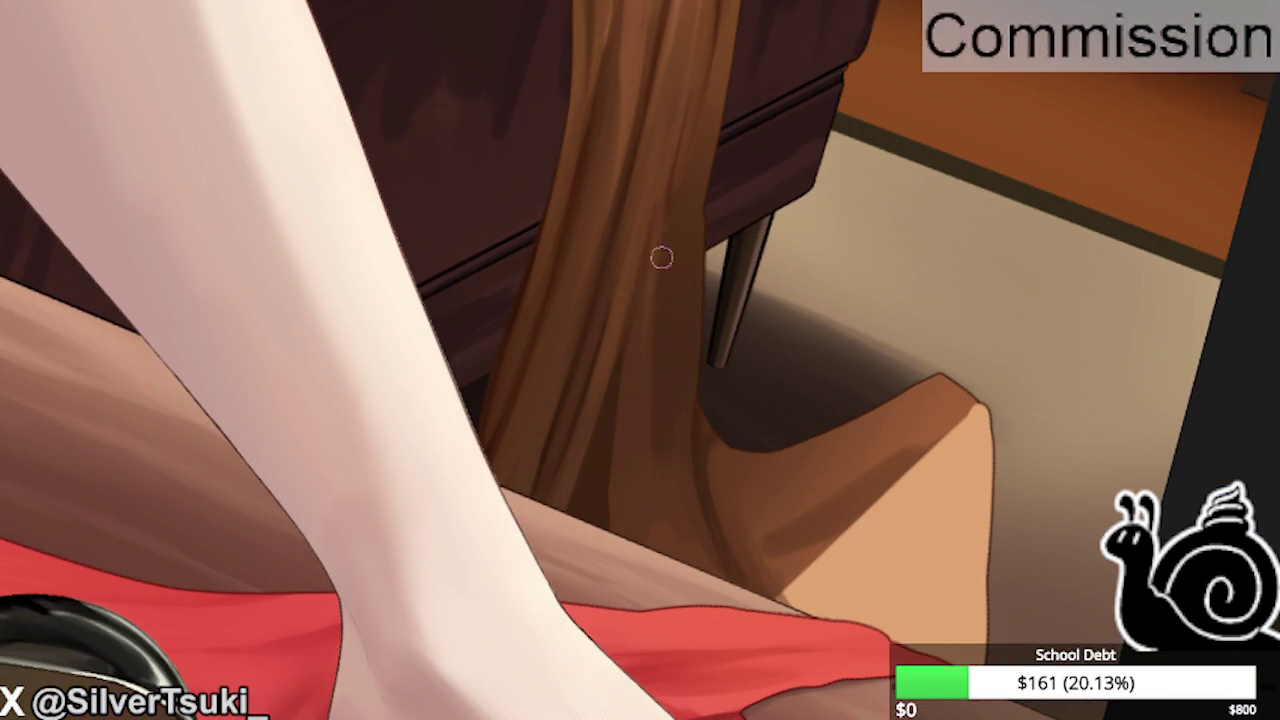
pyautogui.press('m')
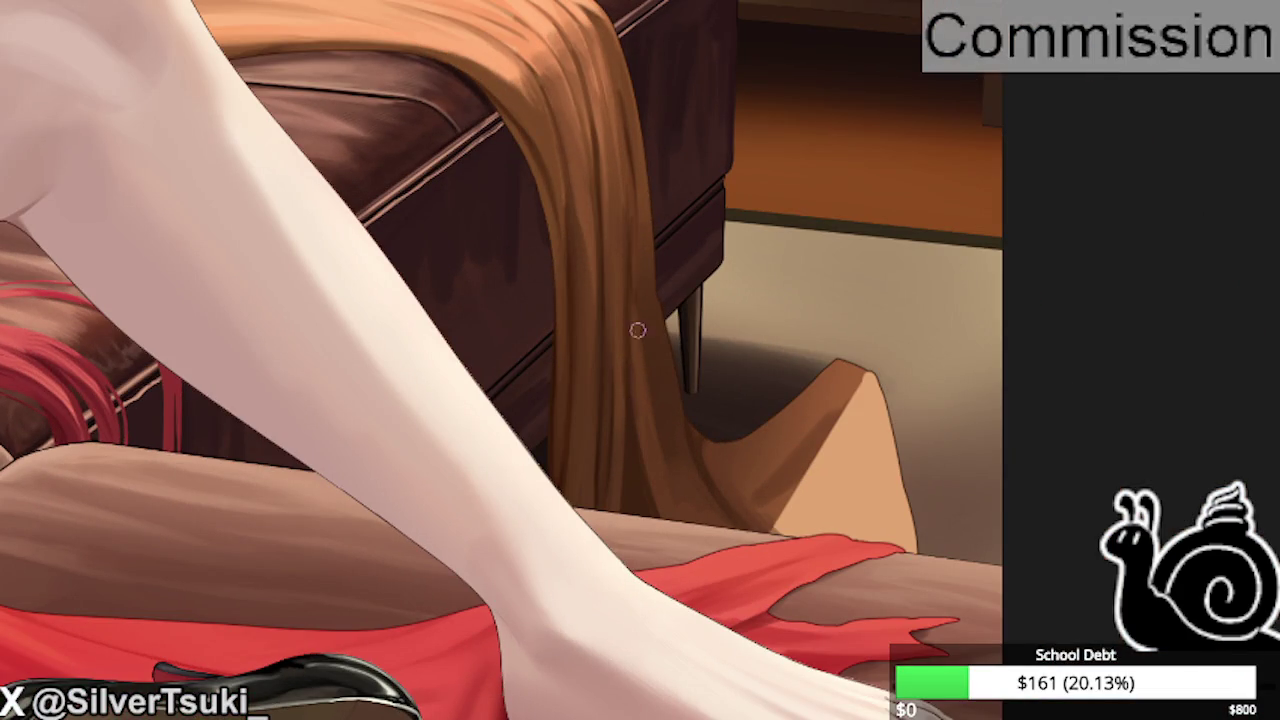
# Add a faint darker stroke along the hanging blanket and check it mirrored.
pyautogui.moveTo(656, 469); pyautogui.dragTo(642, 282)
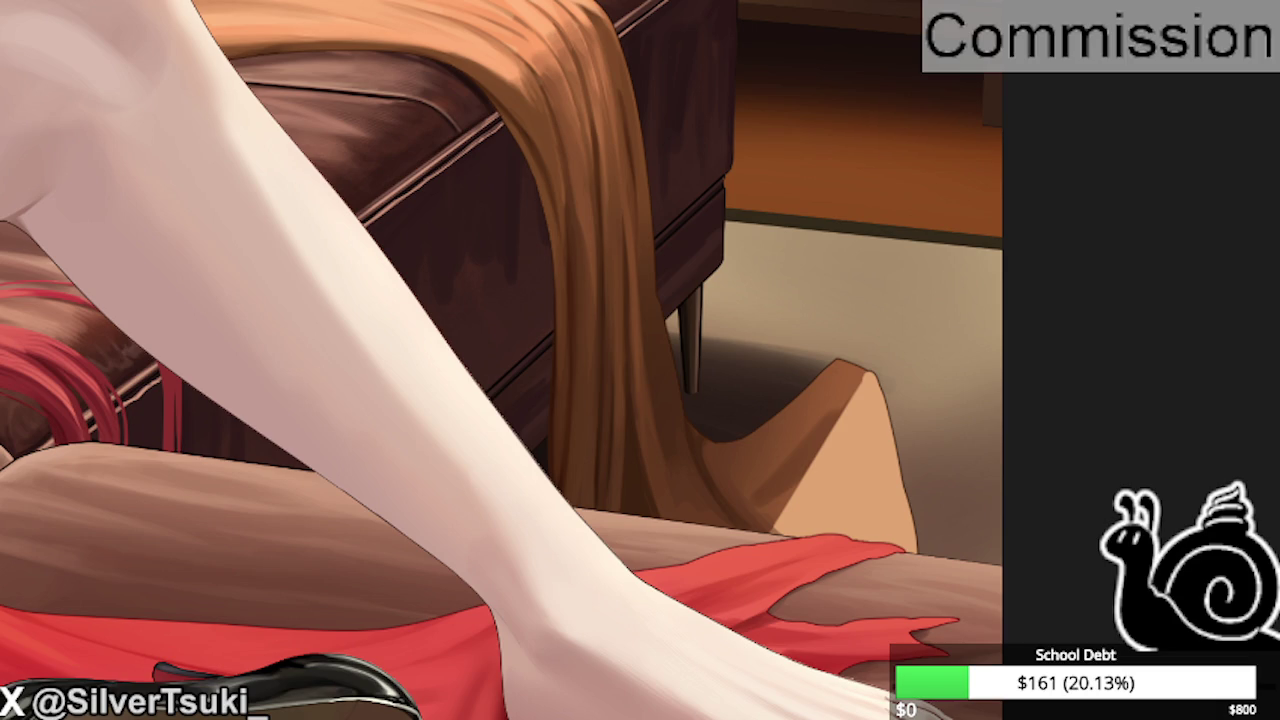
pyautogui.scroll(2, 630, 260)
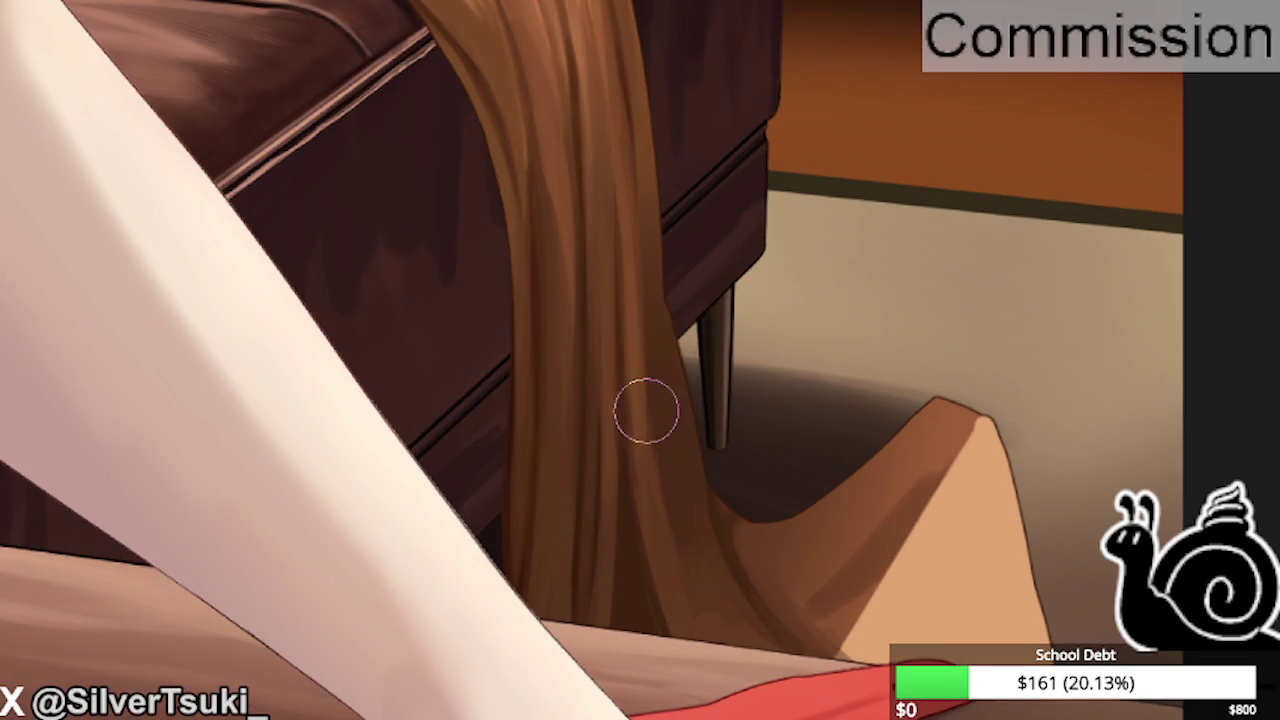
pyautogui.press('m')
pyautogui.scroll(-1, 650, 460)
pyautogui.scroll(1, 655, 445)
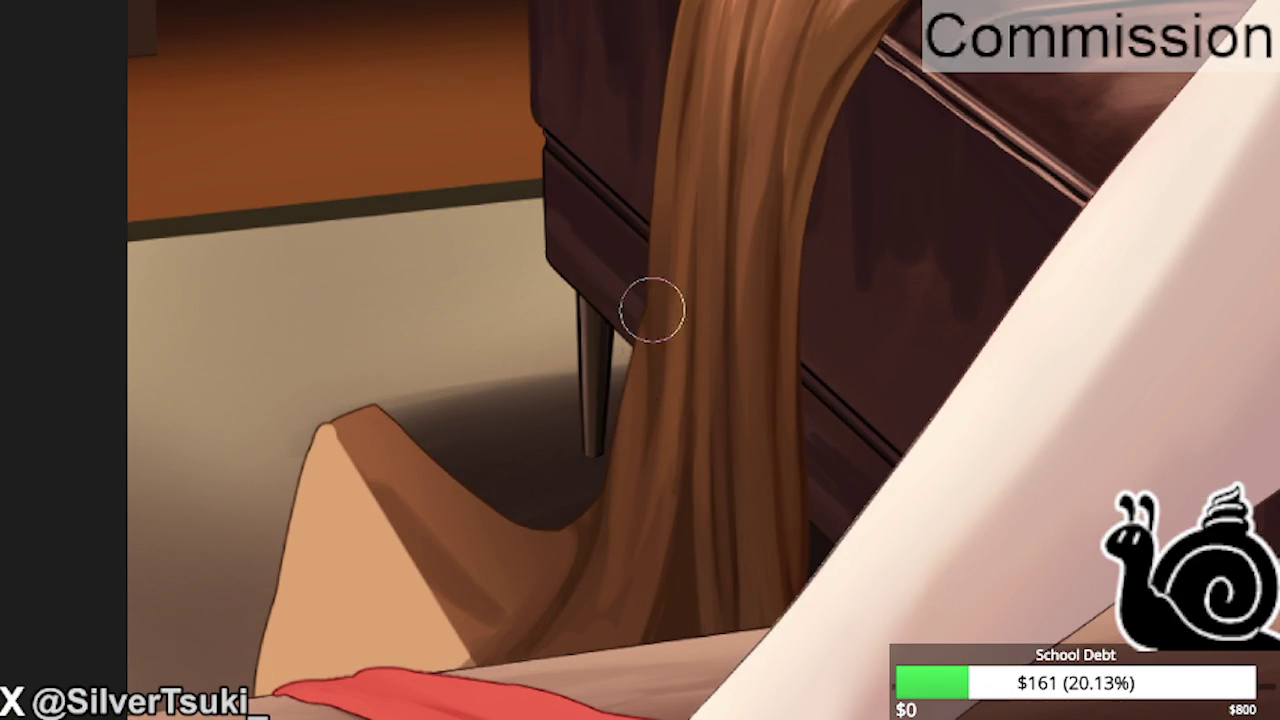
pyautogui.scroll(-1, 666, 334)
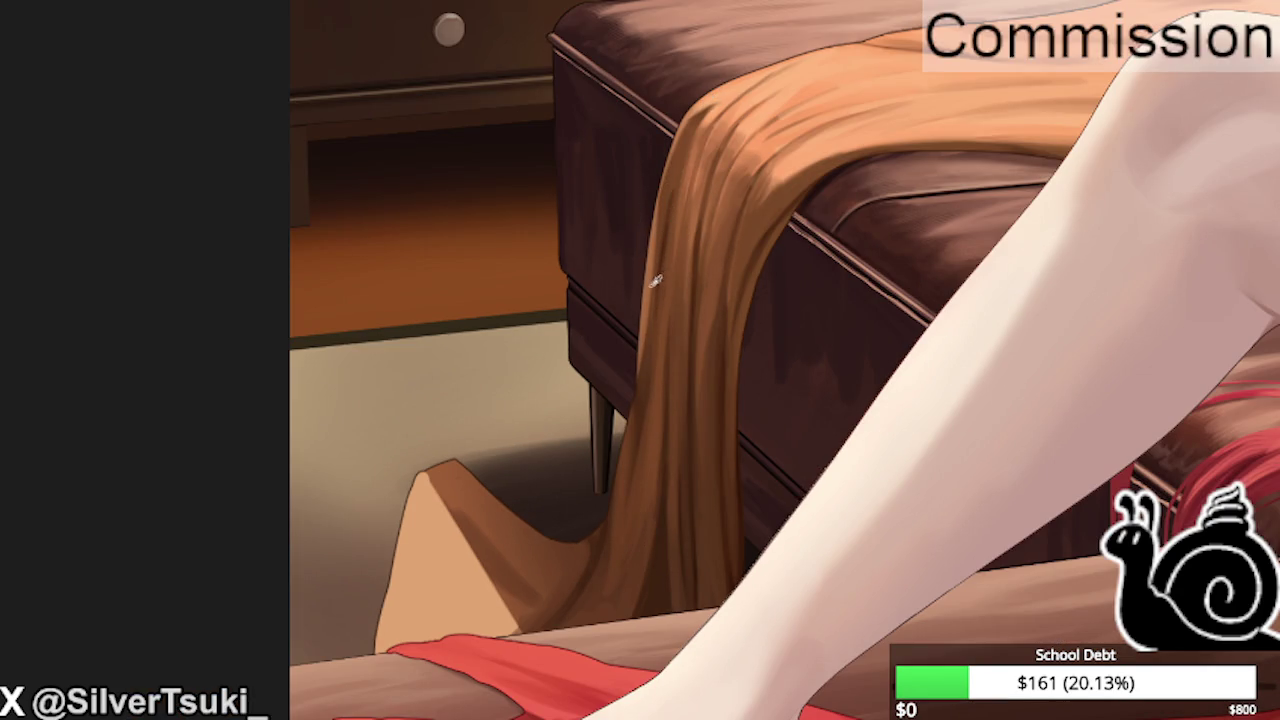
pyautogui.scroll(2, 629, 406)
pyautogui.press('m')
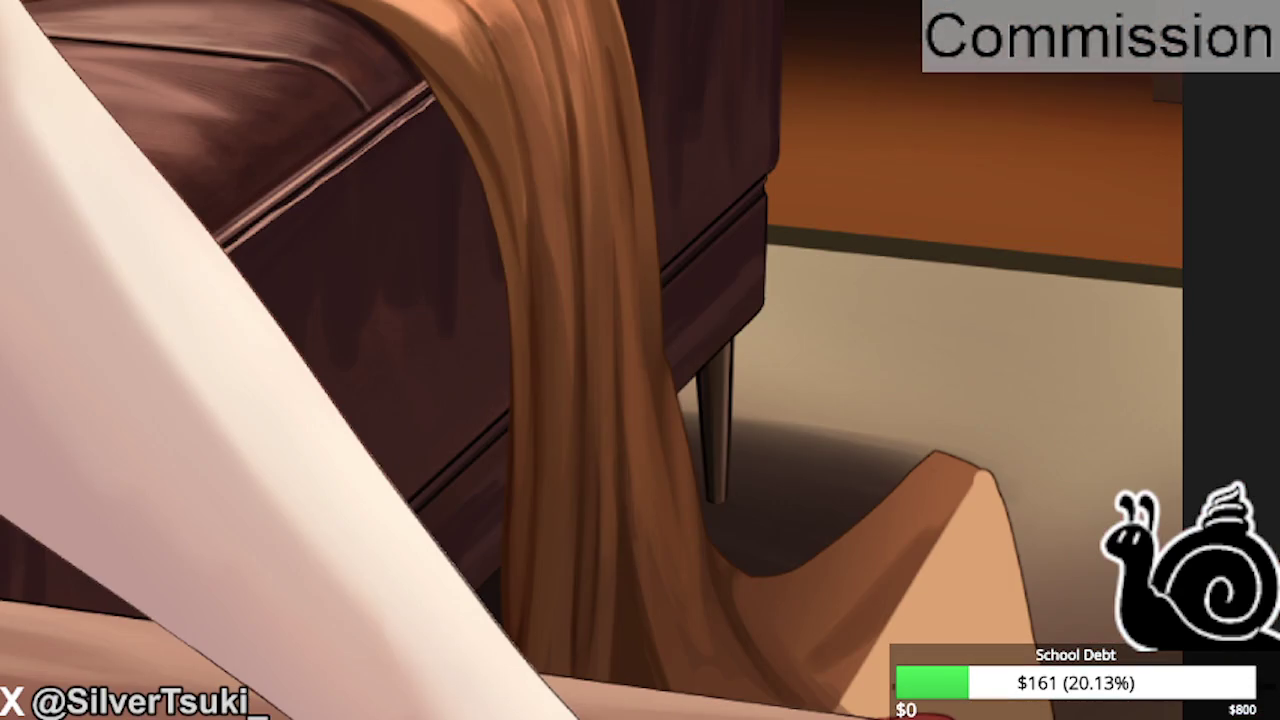
pyautogui.scroll(3, 623, 423)
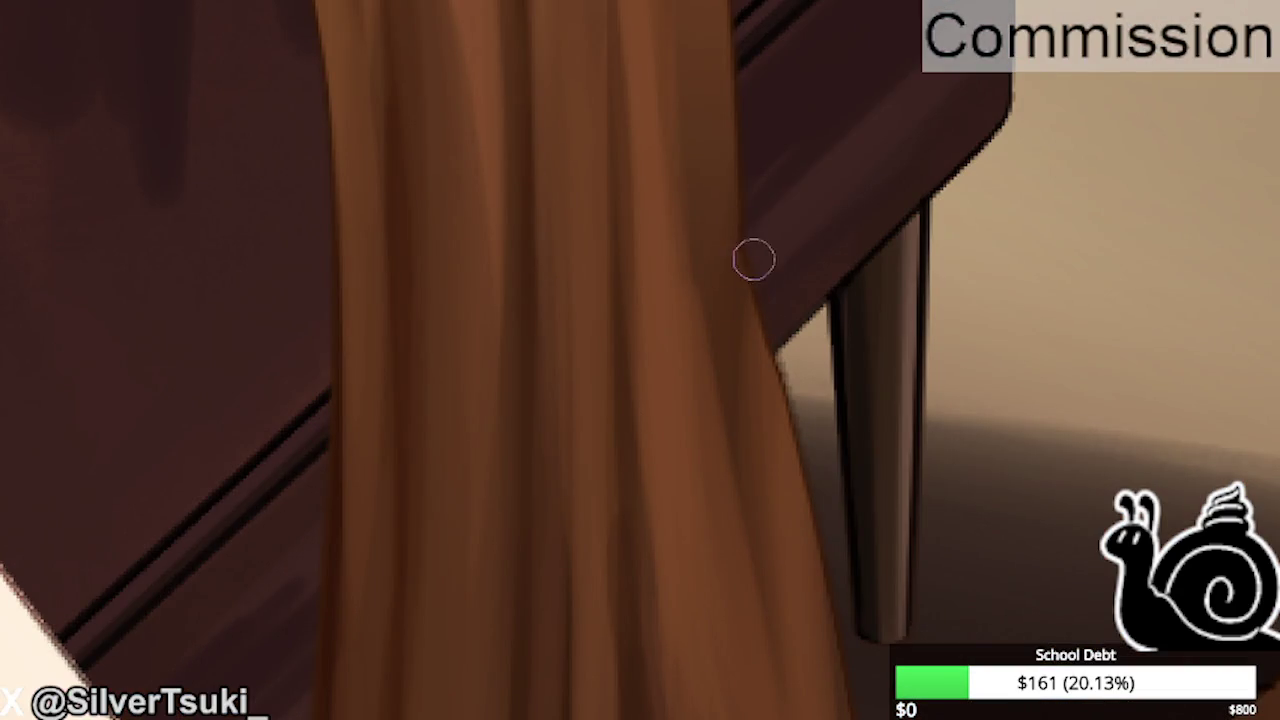
pyautogui.scroll(-2, 758, 263)
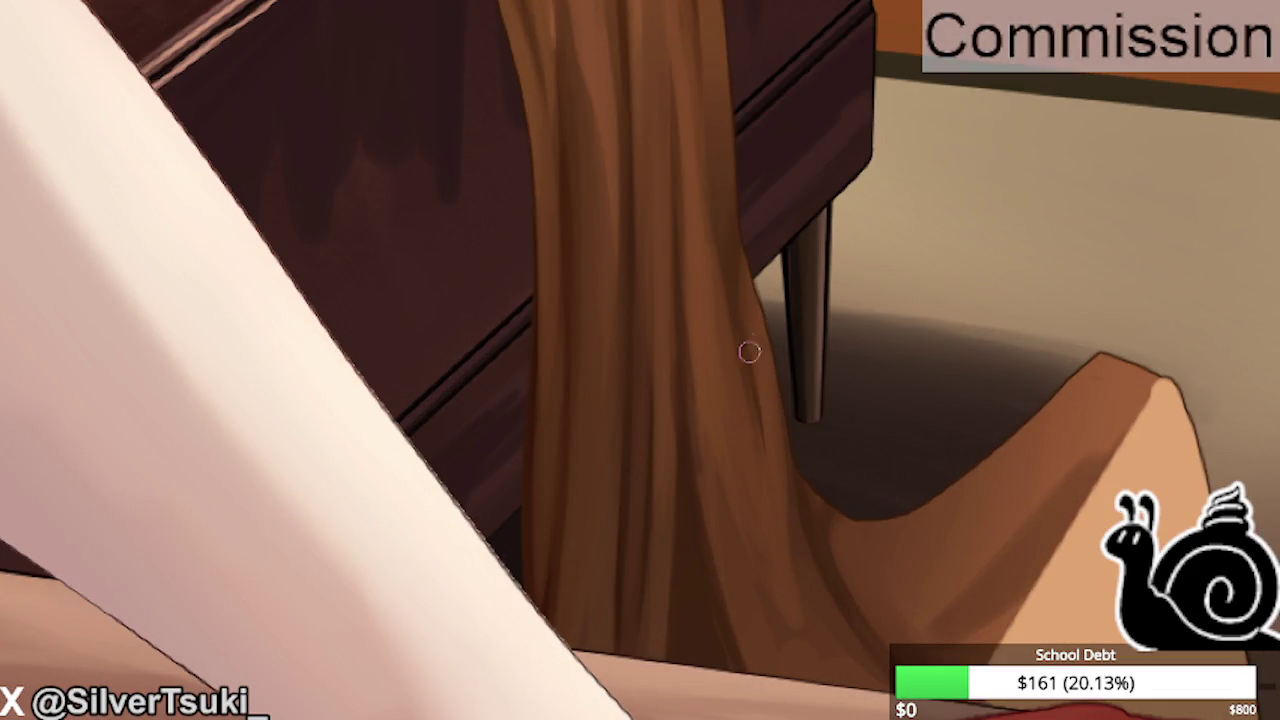
# Darken the hanging blanket's right edge, checking it in a mirrored view.
pyautogui.moveTo(731, 284)
pyautogui.mouseDown()
pyautogui.moveTo(763, 534)
pyautogui.moveTo(749, 357)
pyautogui.mouseUp()
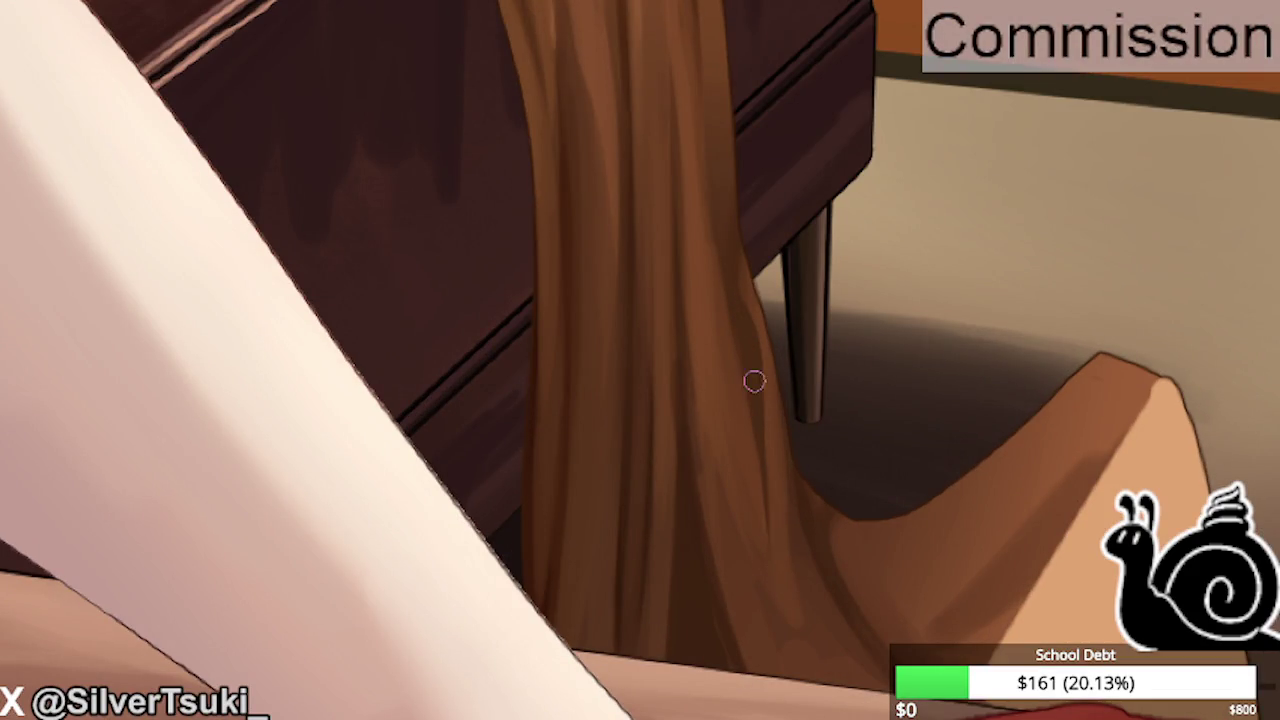
pyautogui.scroll(2, 769, 263)
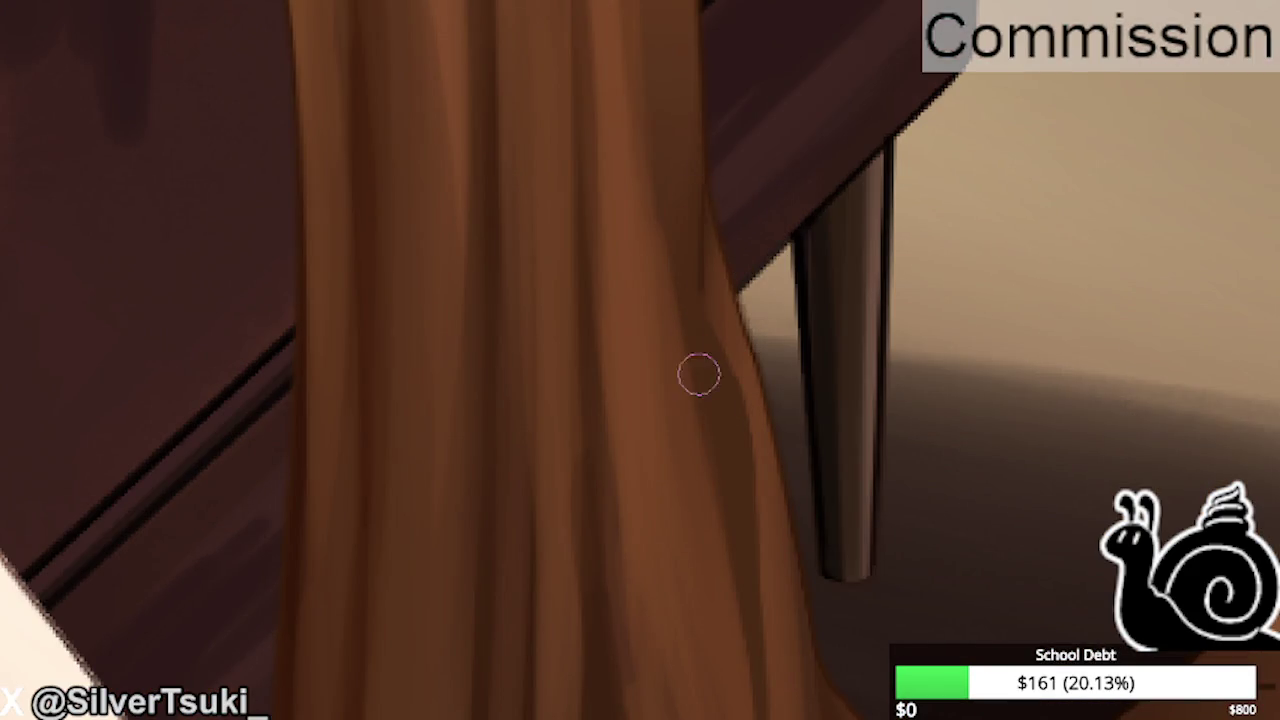
pyautogui.moveTo(714, 361); pyautogui.dragTo(749, 629)
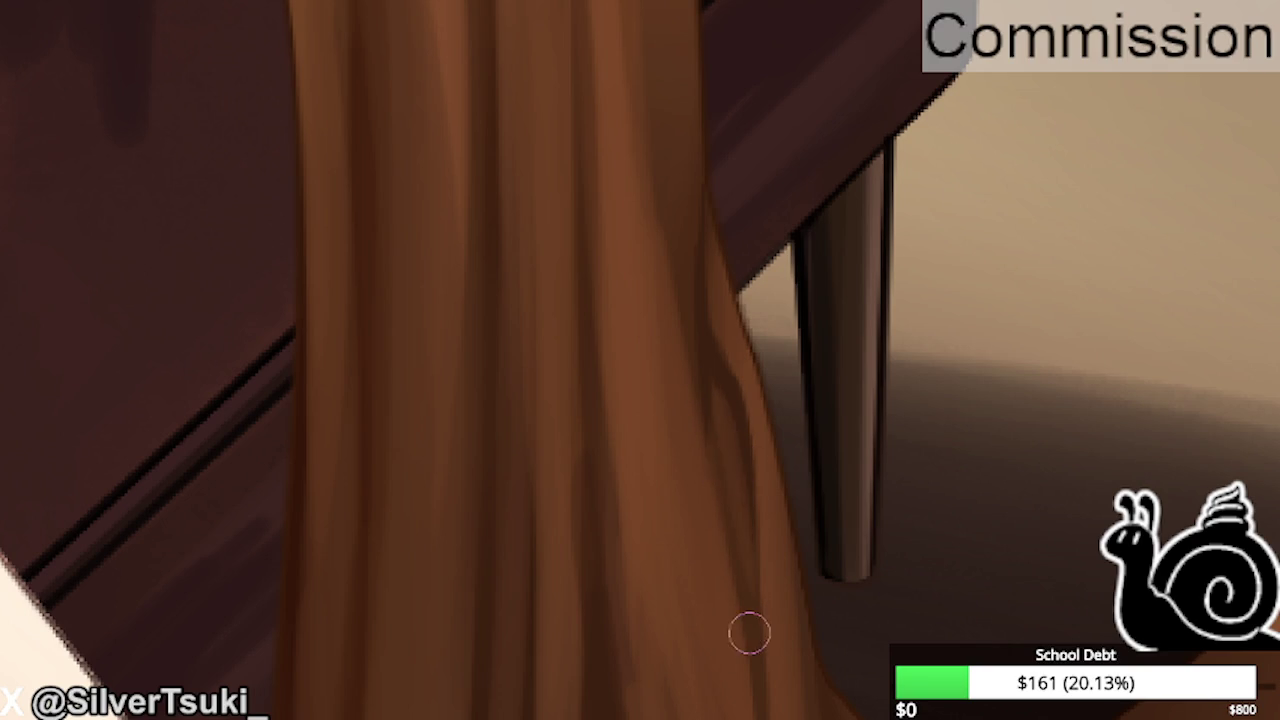
pyautogui.scroll(-2, 740, 463)
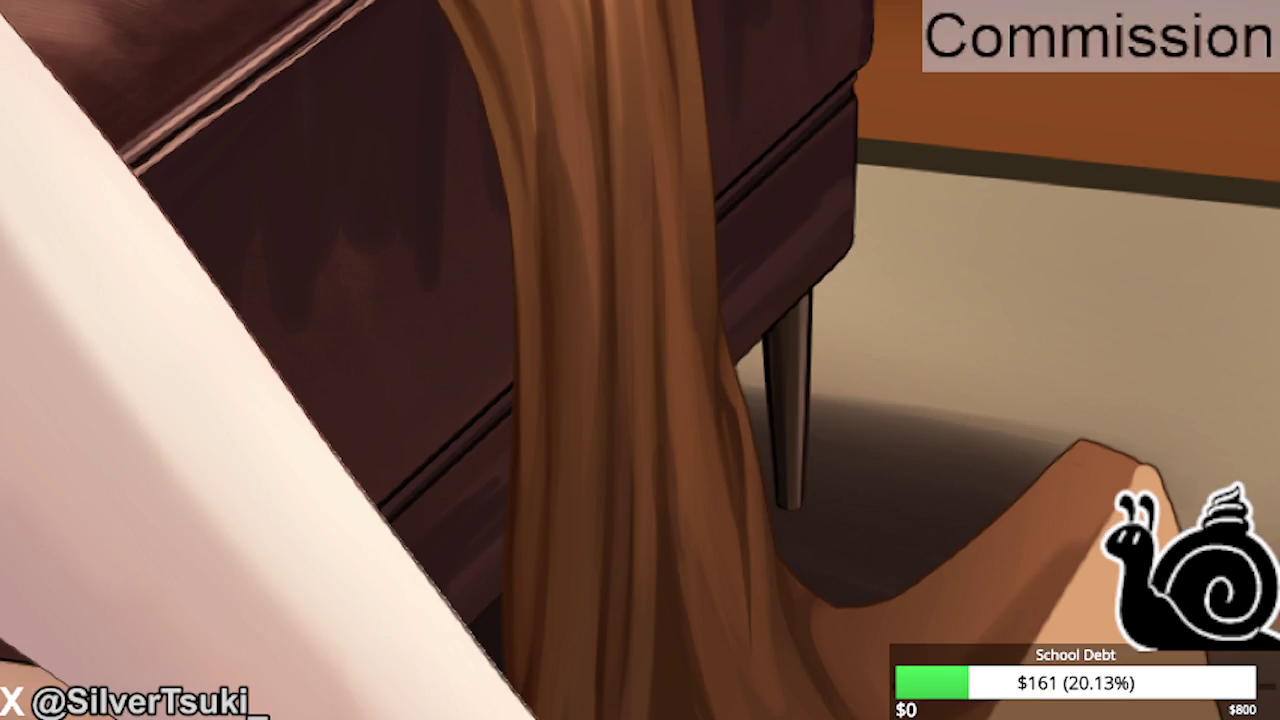
pyautogui.scroll(-1, 700, 420)
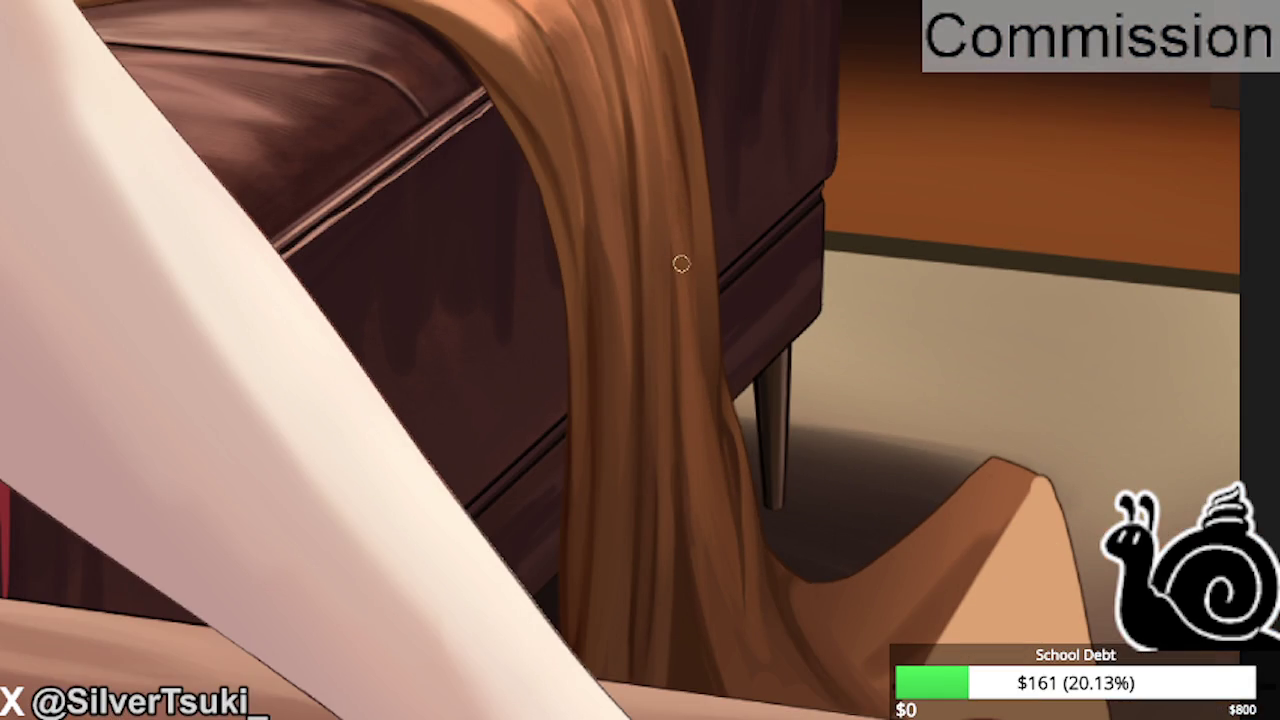
pyautogui.press('h')
pyautogui.scroll(-1, 677, 337)
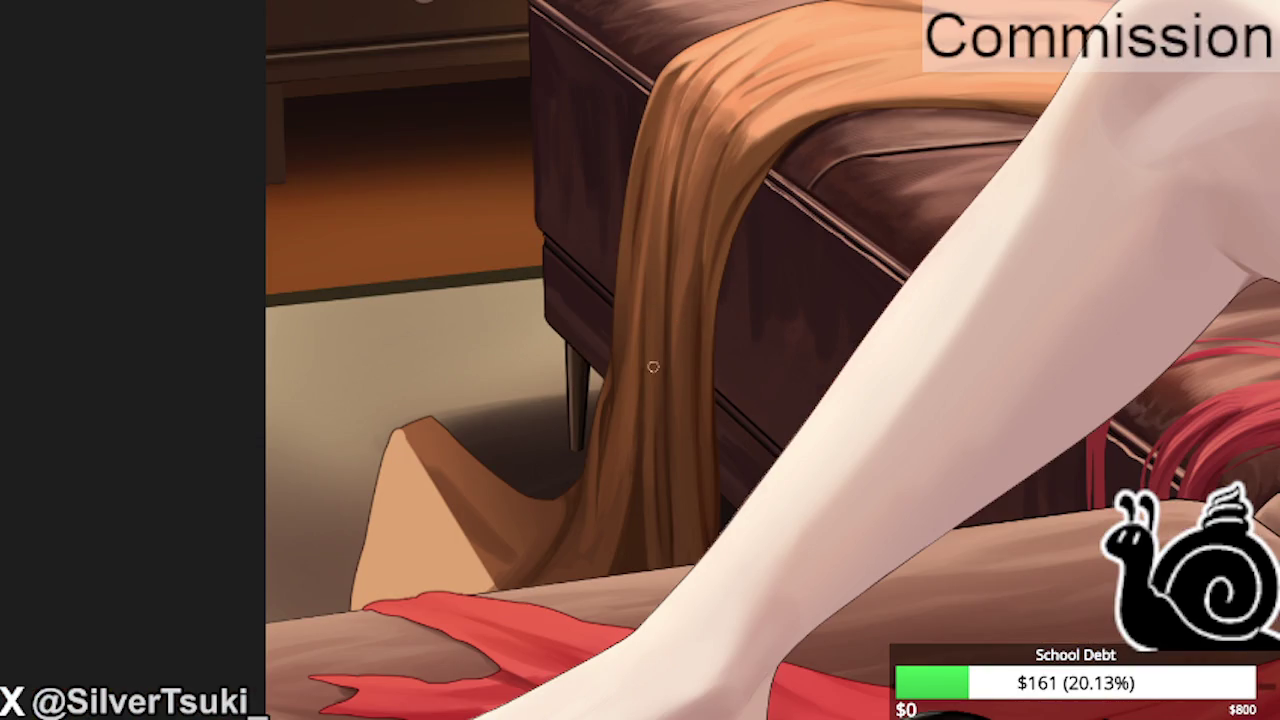
pyautogui.scroll(2, 667, 369)
pyautogui.scroll(1, 640, 390)
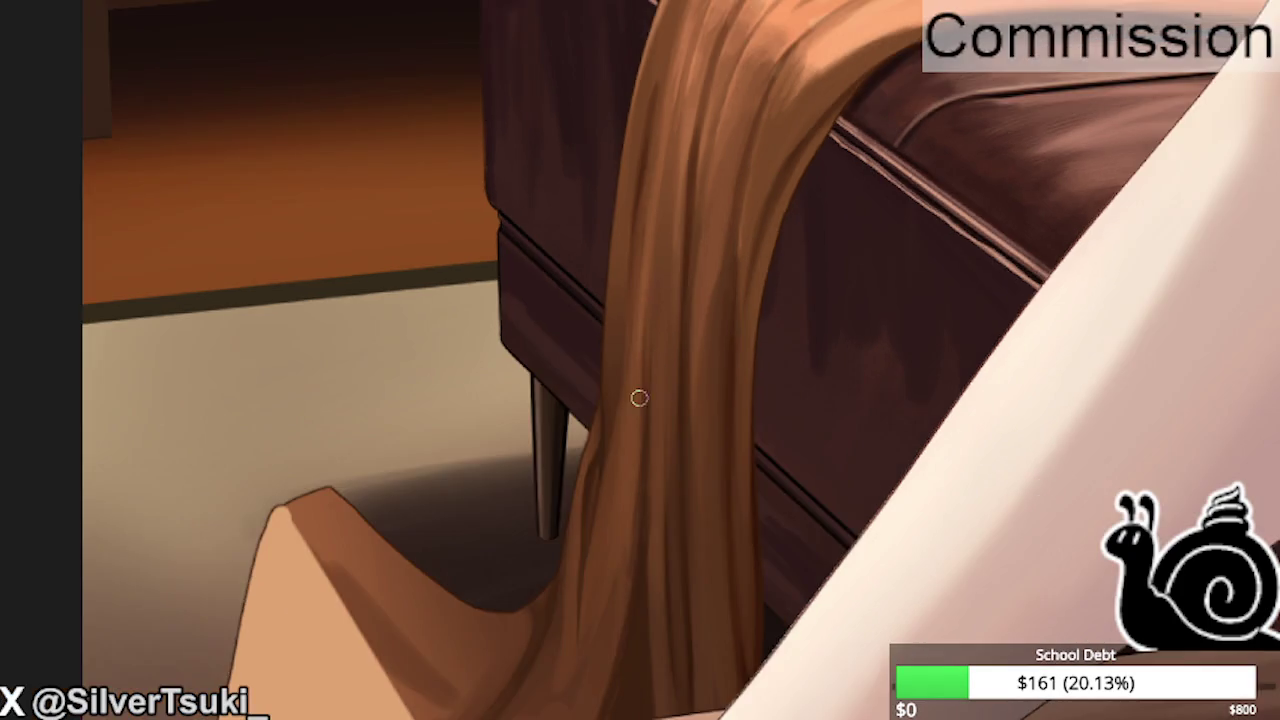
pyautogui.press('h')
# Paint a thin darker fold line on the blanket and enlarge the brush.
pyautogui.moveTo(660, 88); pyautogui.dragTo(675, 248)
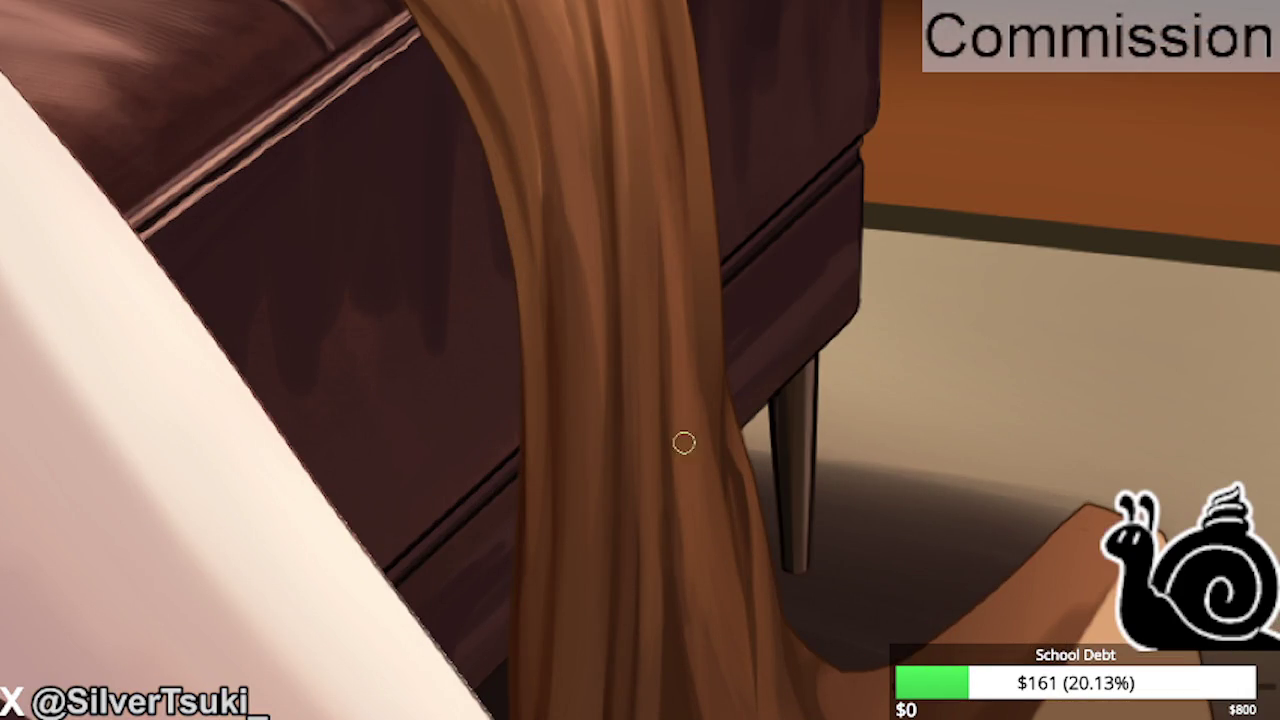
pyautogui.scroll(1, 701, 459)
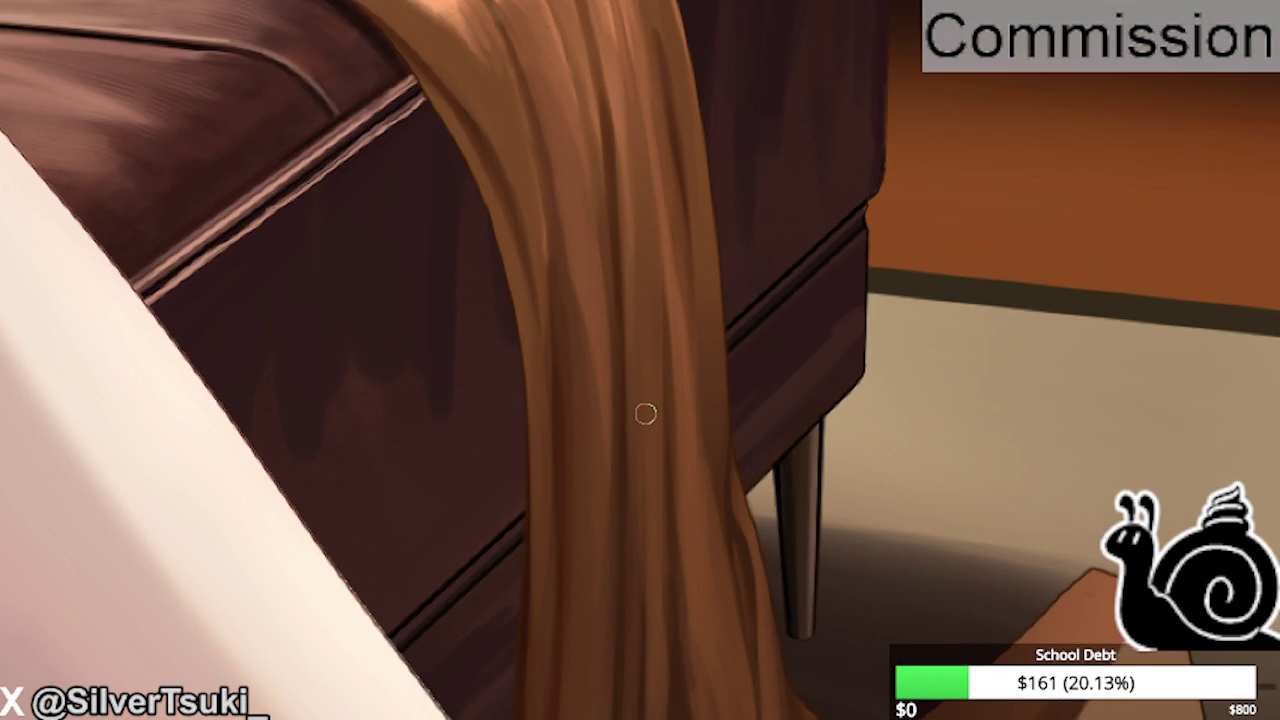
pyautogui.scroll(-3, 645, 413)
pyautogui.scroll(3, 789, 366)
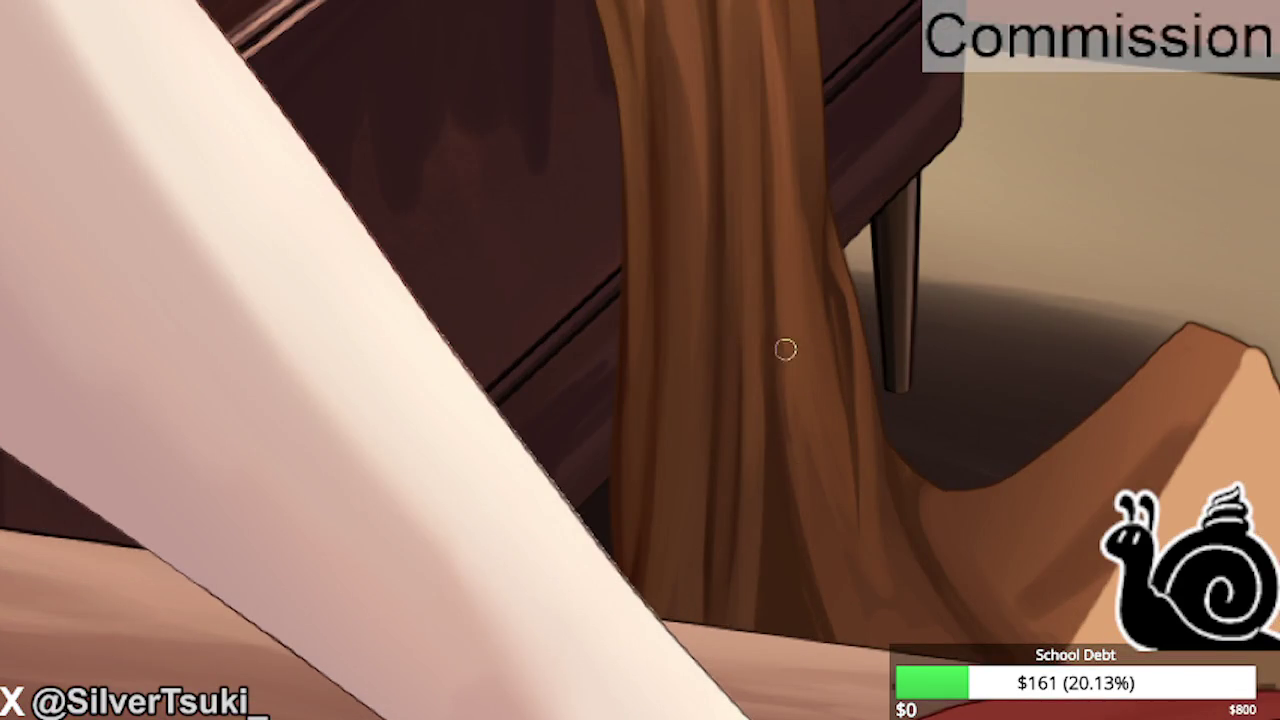
pyautogui.press('m')
pyautogui.scroll(-3, 808, 537)
pyautogui.scroll(3, 506, 614)
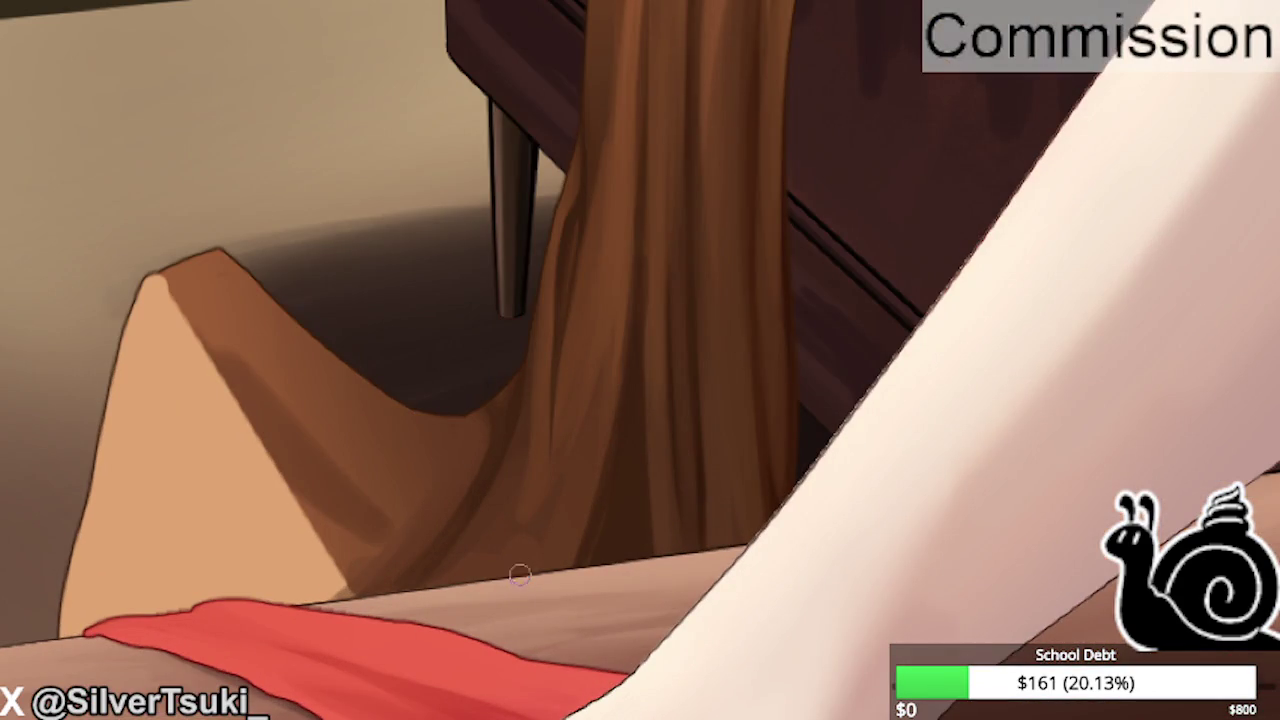
pyautogui.press(']')
# Mirror the view and paint soft dark shading on the hanging blanket and floor fold.
pyautogui.press('m')
pyautogui.scroll(-3, 343, 354)
pyautogui.scroll(3, 751, 374)
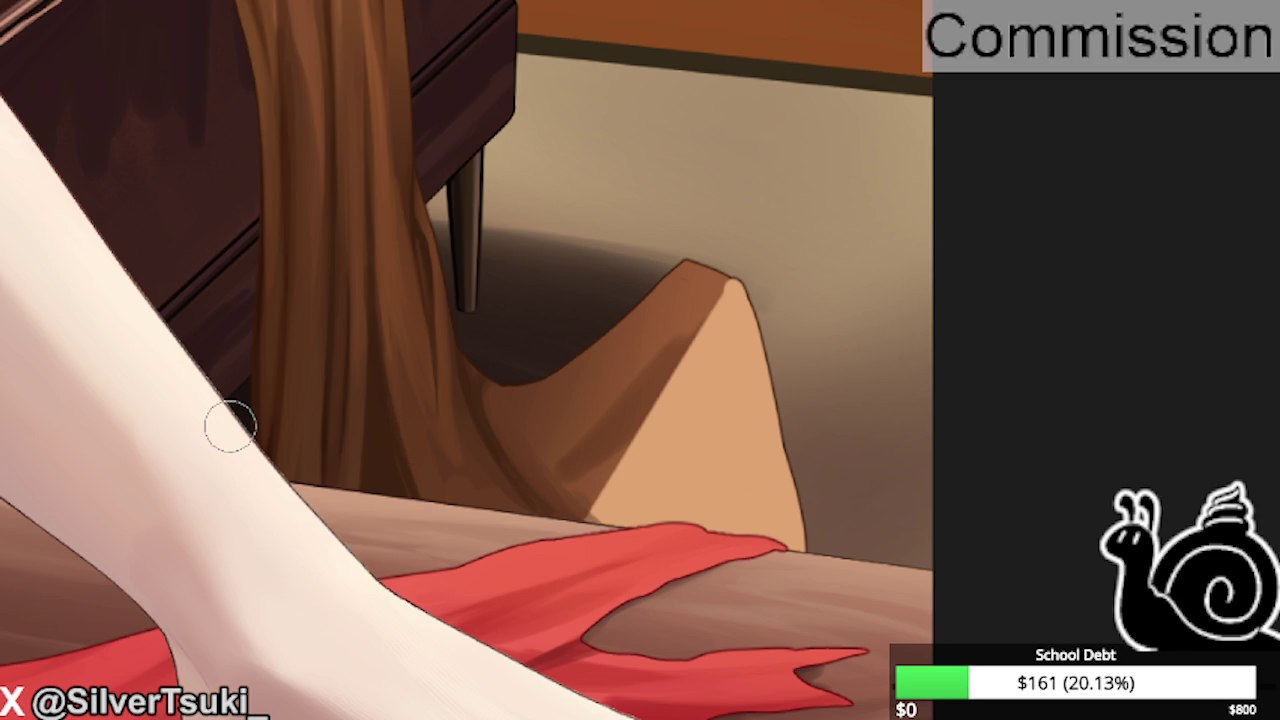
pyautogui.scroll(1, 400, 446)
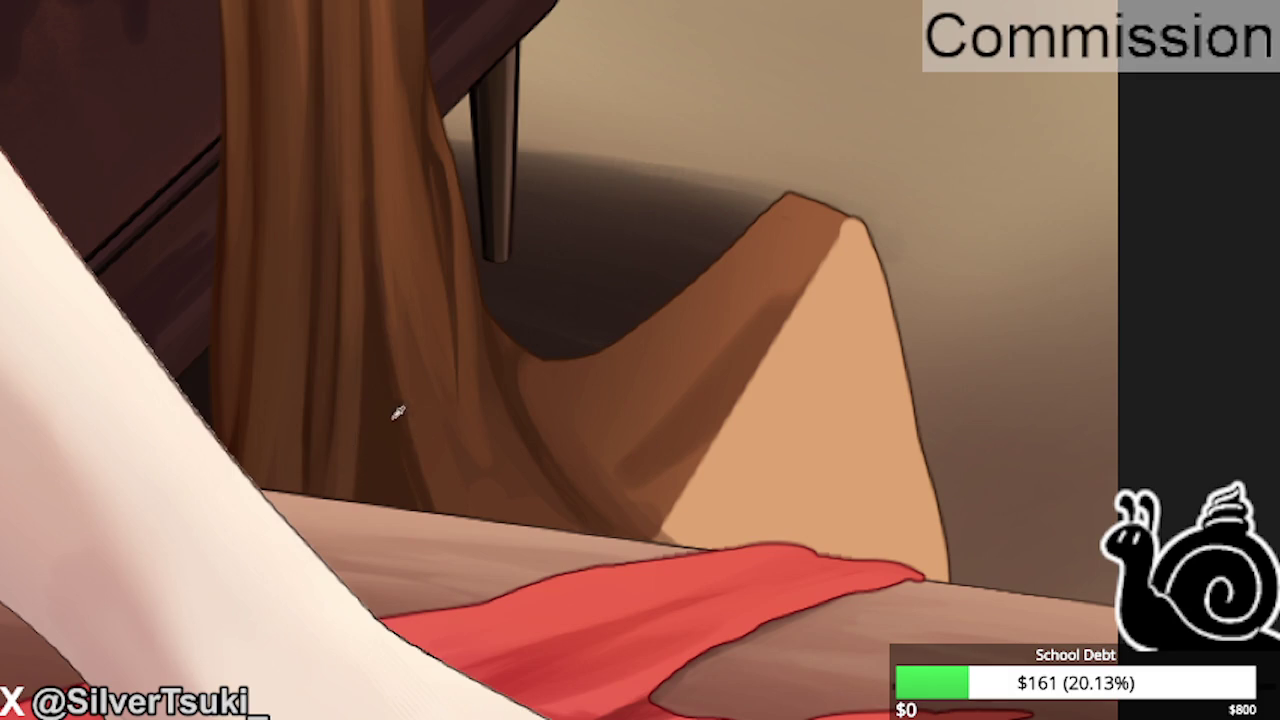
pyautogui.moveTo(420, 451); pyautogui.dragTo(383, 286)
pyautogui.moveTo(418, 482); pyautogui.dragTo(450, 430)
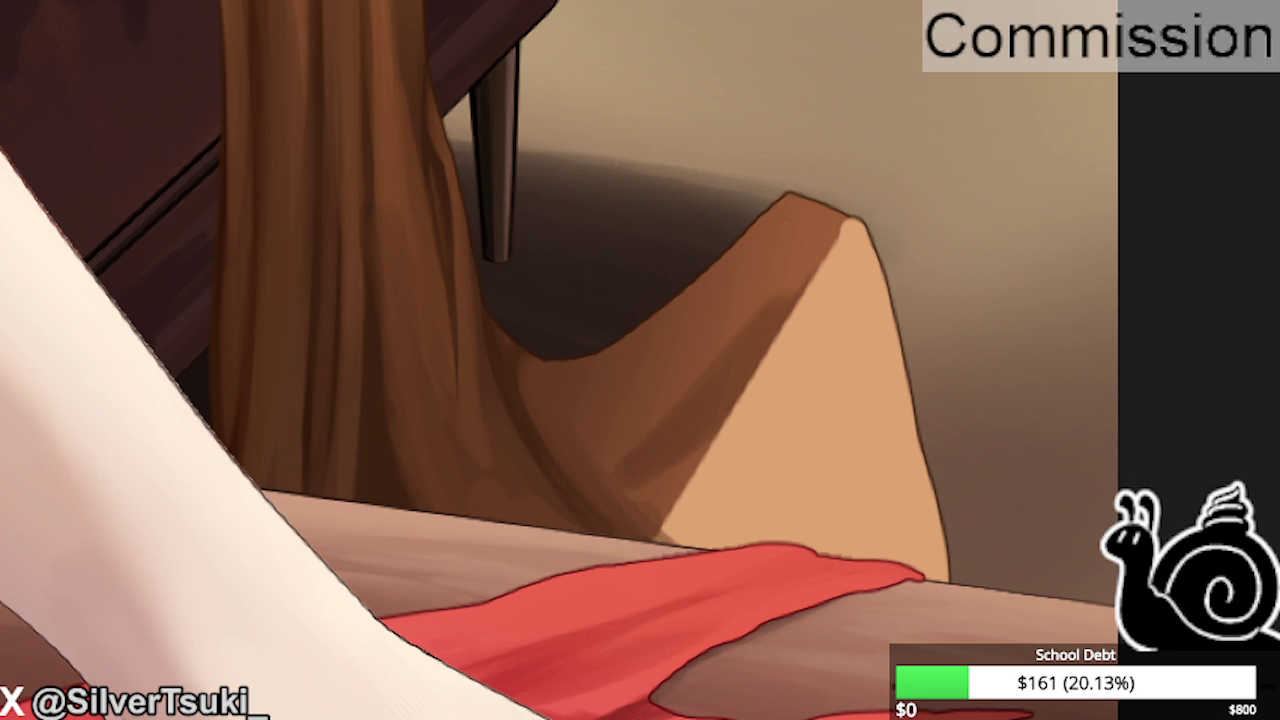
pyautogui.moveTo(603, 383)
pyautogui.mouseDown()
pyautogui.moveTo(663, 387)
pyautogui.moveTo(623, 409)
pyautogui.moveTo(600, 400)
pyautogui.moveTo(743, 253)
pyautogui.moveTo(680, 377)
pyautogui.moveTo(623, 377)
pyautogui.moveTo(600, 400)
pyautogui.mouseUp()
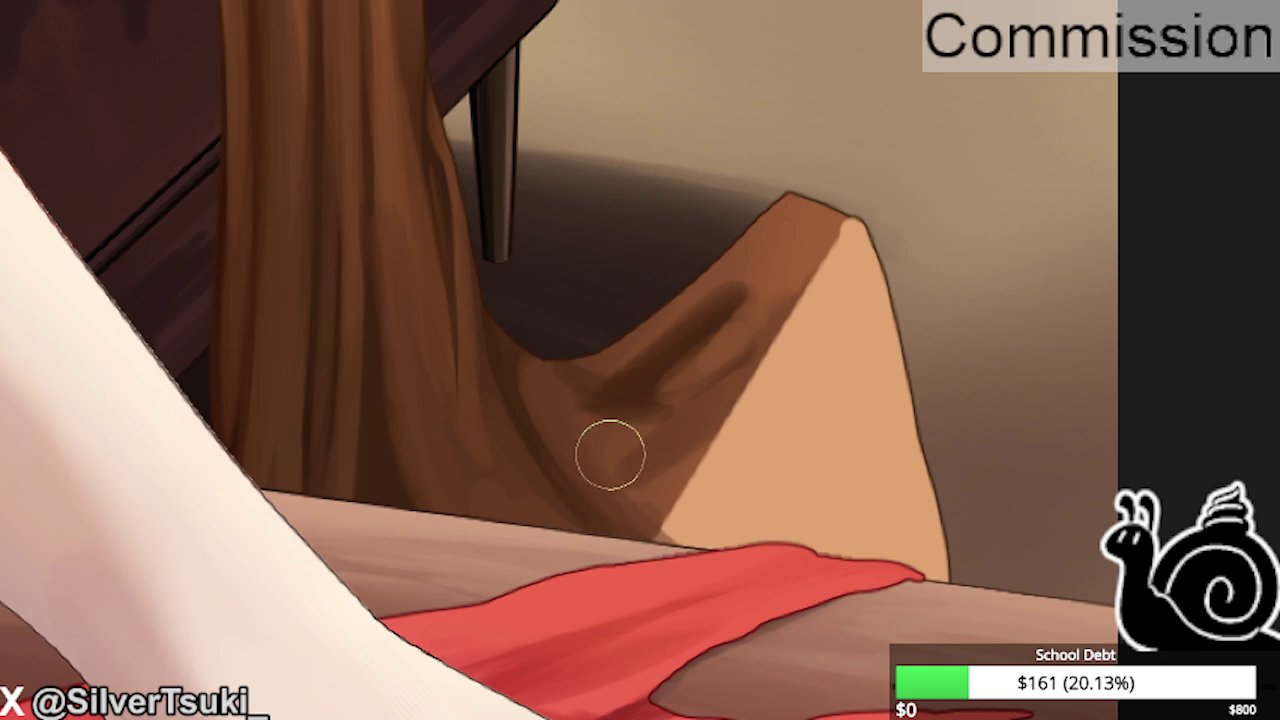
# Deepen the floor fold's dark crease from its peak toward lower left, comparing before/after.
pyautogui.moveTo(666, 386)
pyautogui.mouseDown()
pyautogui.moveTo(738, 325)
pyautogui.moveTo(671, 357)
pyautogui.mouseUp()
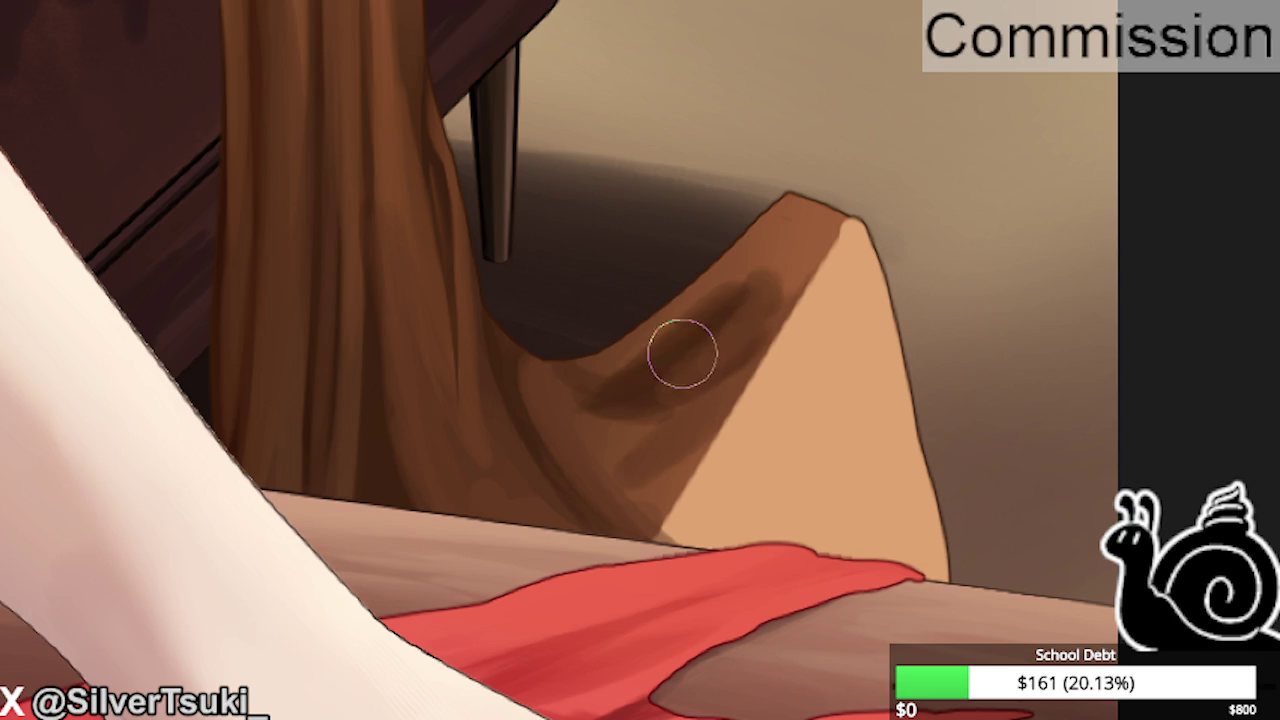
pyautogui.scroll(-1, 823, 414)
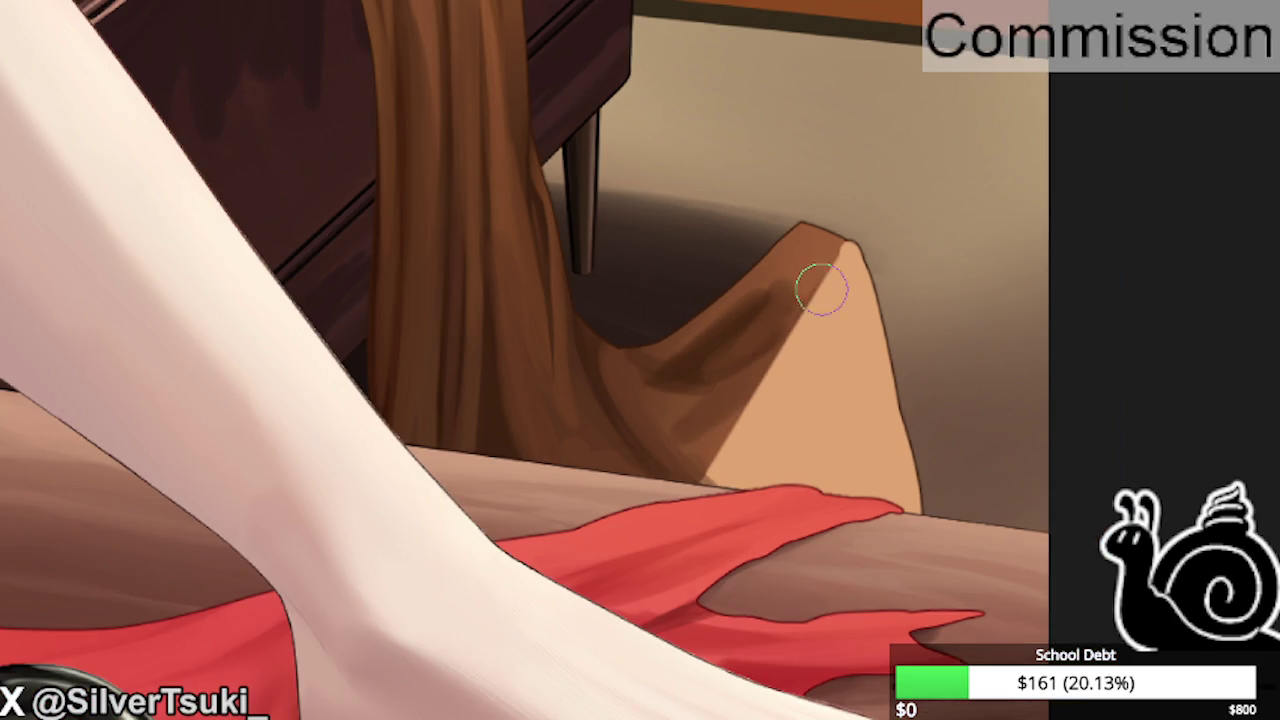
pyautogui.moveTo(809, 294); pyautogui.dragTo(715, 470)
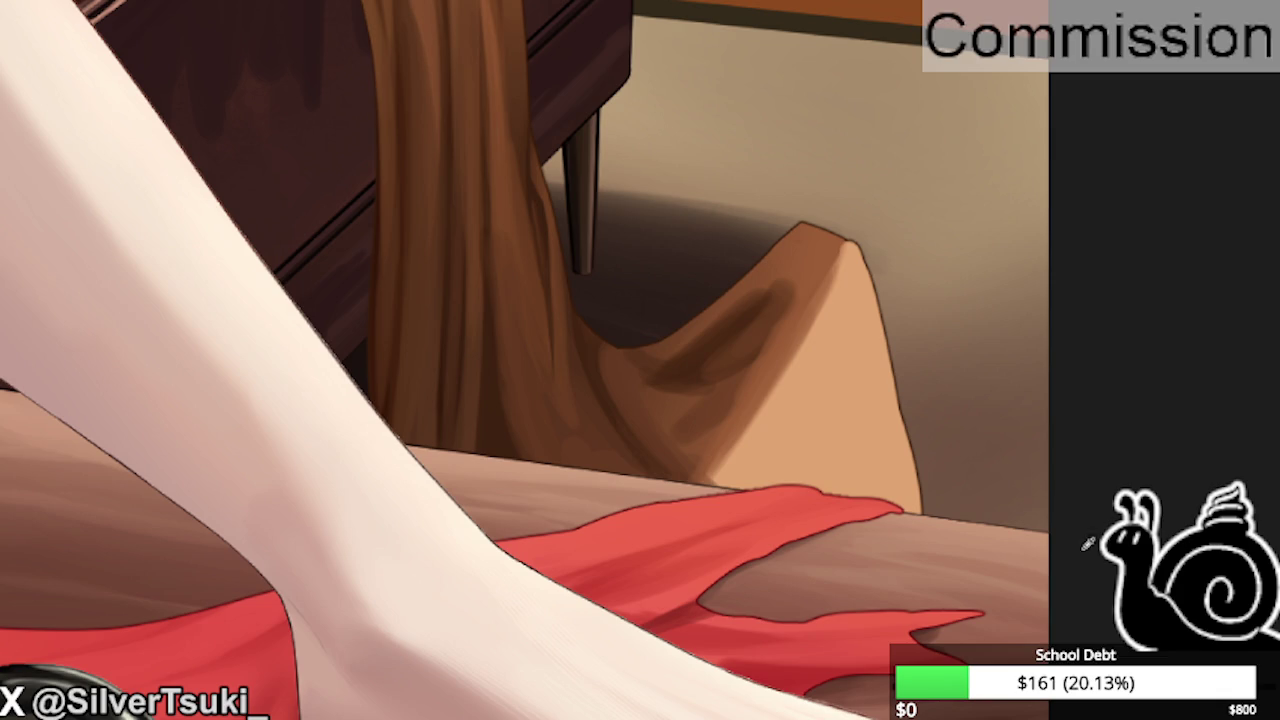
pyautogui.moveTo(834, 230); pyautogui.dragTo(712, 482)
pyautogui.hotkey('ctrl', 'z')
pyautogui.hotkey('ctrl', 'z')
pyautogui.hotkey('ctrl', 'y')
pyautogui.hotkey('ctrl', 'y')
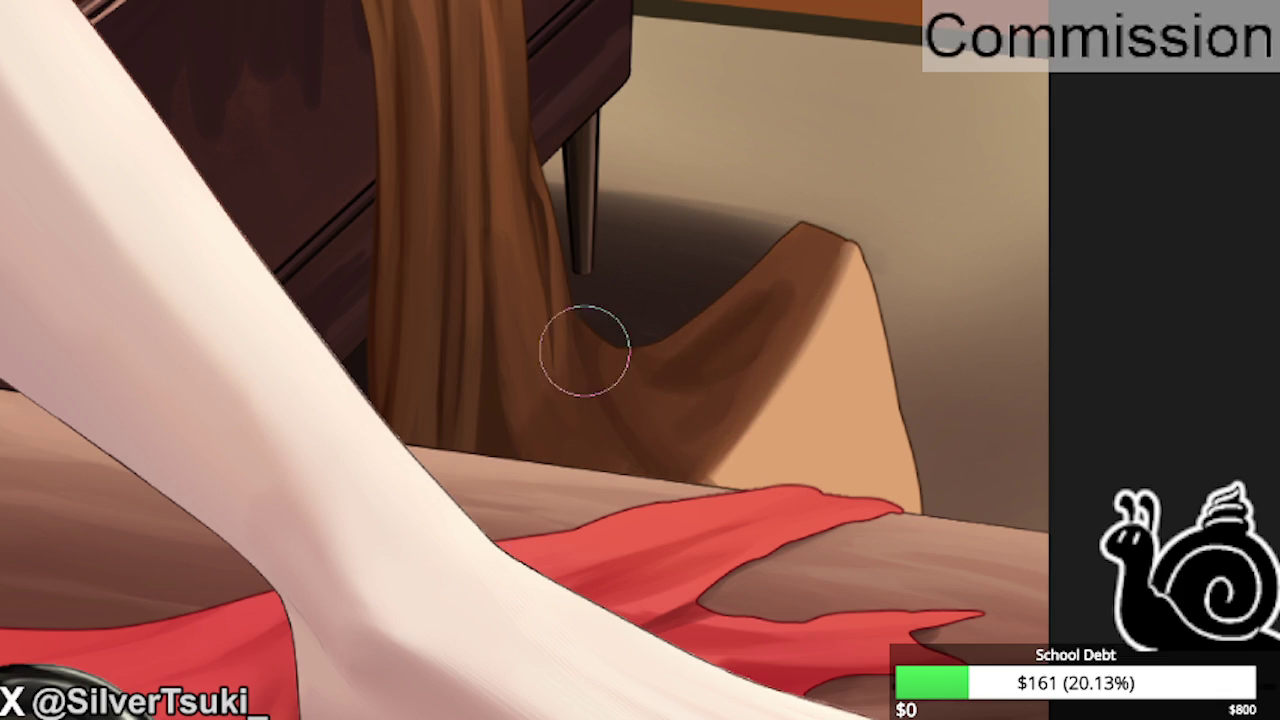
pyautogui.hotkey('ctrl', 'y')
# Try darkening the folds down the hanging blanket, then undo that stroke.
pyautogui.scroll(-3, 614, 528)
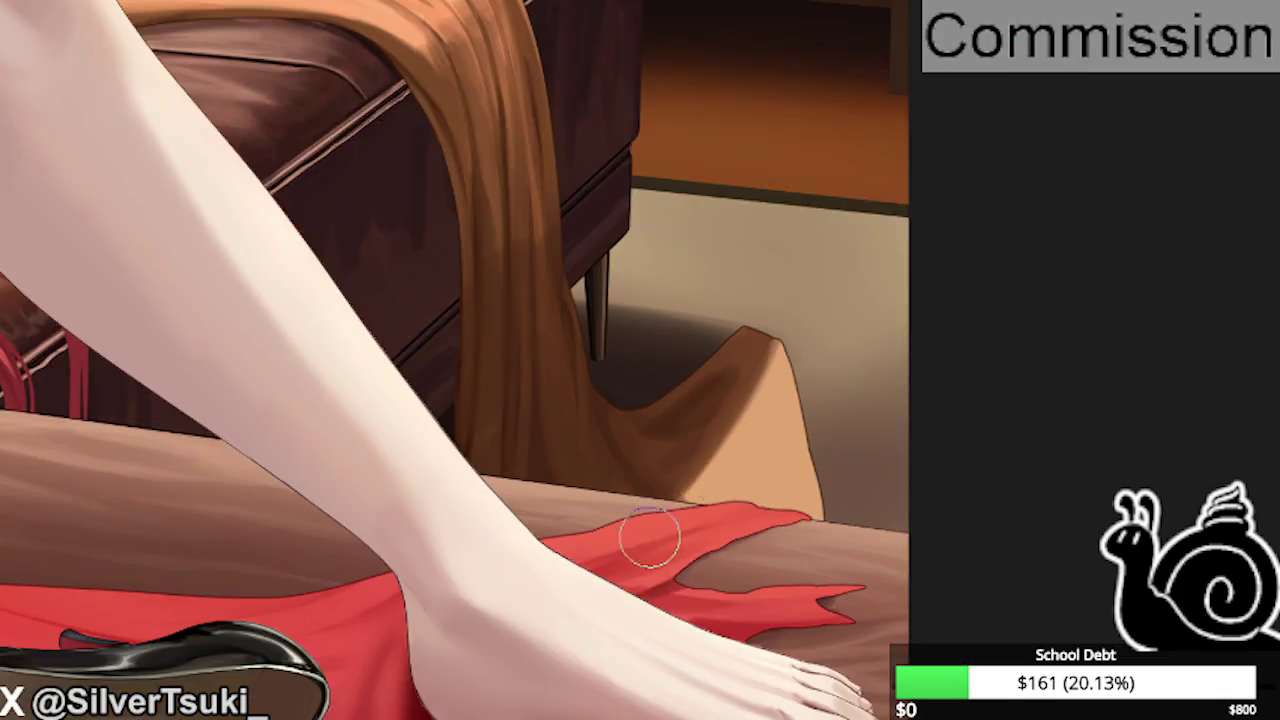
pyautogui.scroll(2, 534, 204)
pyautogui.moveTo(466, 177)
pyautogui.mouseDown()
pyautogui.moveTo(600, 77)
pyautogui.moveTo(531, 129)
pyautogui.moveTo(577, 156)
pyautogui.moveTo(531, 366)
pyautogui.moveTo(517, 580)
pyautogui.moveTo(808, 360)
pyautogui.mouseUp()
pyautogui.scroll(-1, 807, 376)
pyautogui.scroll(-2, 807, 376)
pyautogui.hotkey('ctrl', 'z')
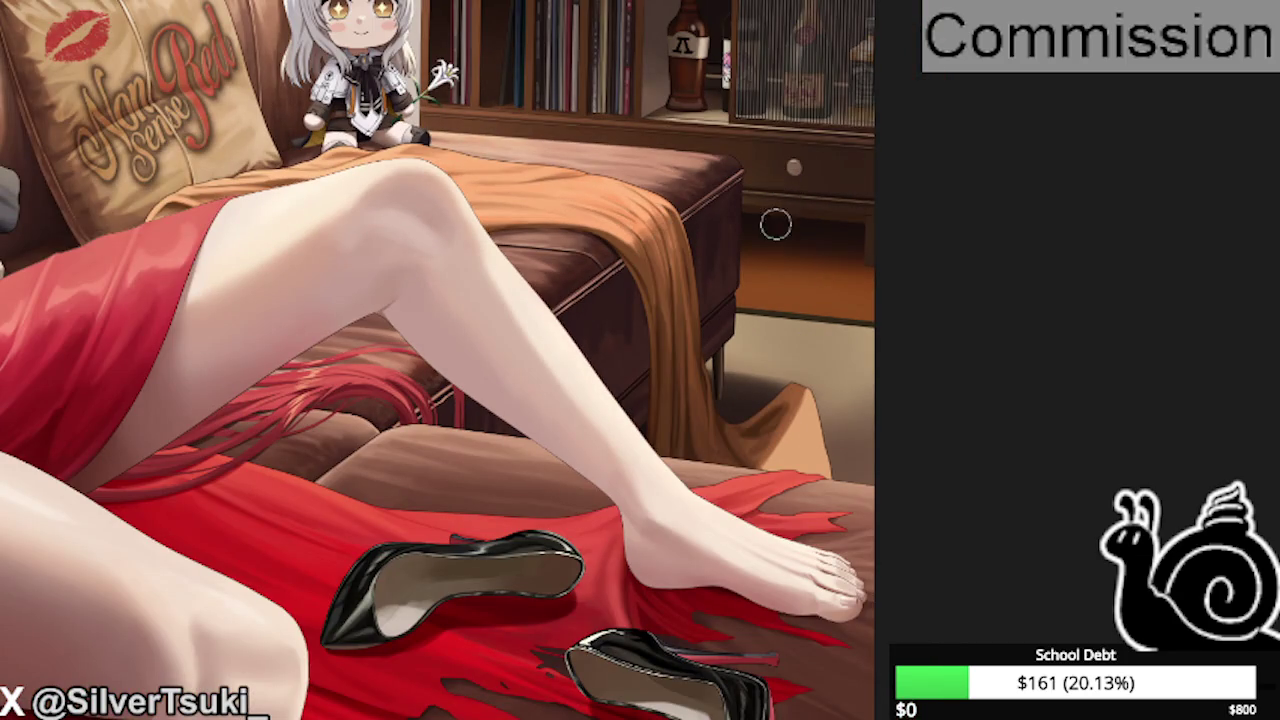
# Paint dark fold shading down the draped blanket and along the ottoman's top.
pyautogui.scroll(1, 760, 220)
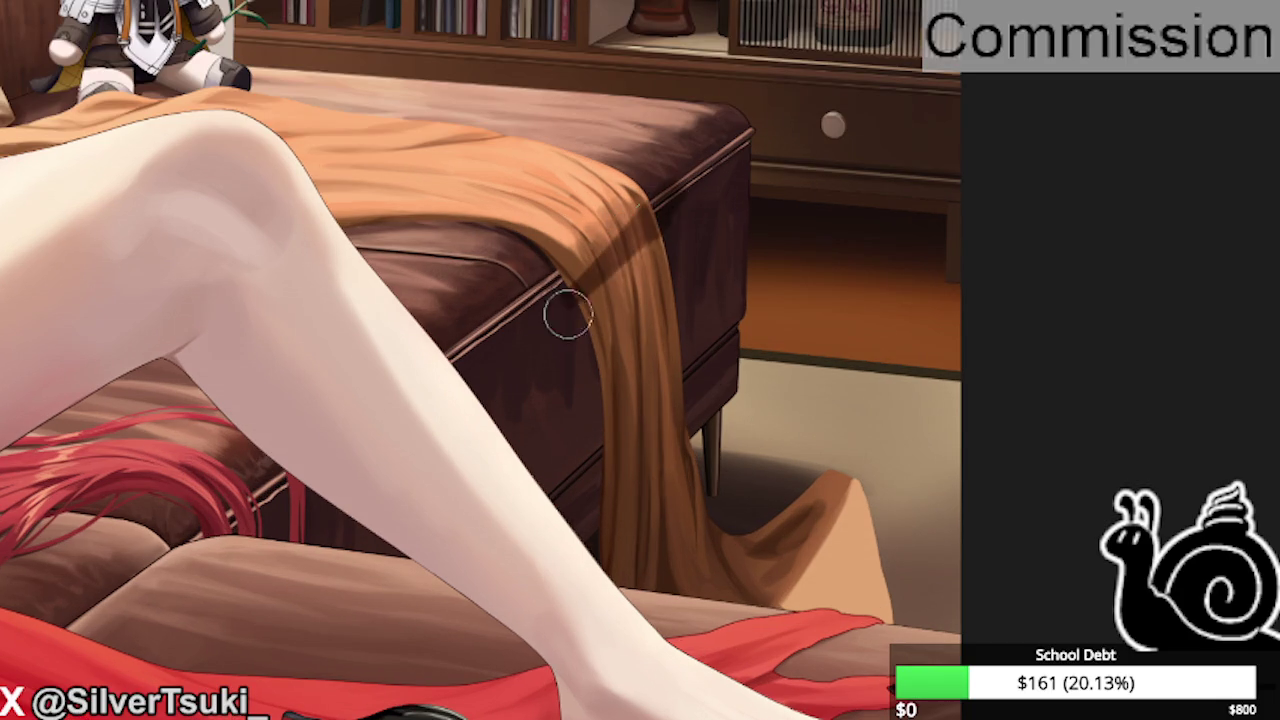
pyautogui.moveTo(569, 309)
pyautogui.mouseDown()
pyautogui.moveTo(689, 251)
pyautogui.moveTo(631, 500)
pyautogui.moveTo(674, 580)
pyautogui.moveTo(826, 486)
pyautogui.moveTo(757, 606)
pyautogui.moveTo(669, 522)
pyautogui.mouseUp()
pyautogui.moveTo(651, 257)
pyautogui.mouseDown()
pyautogui.moveTo(677, 163)
pyautogui.moveTo(538, 303)
pyautogui.mouseUp()
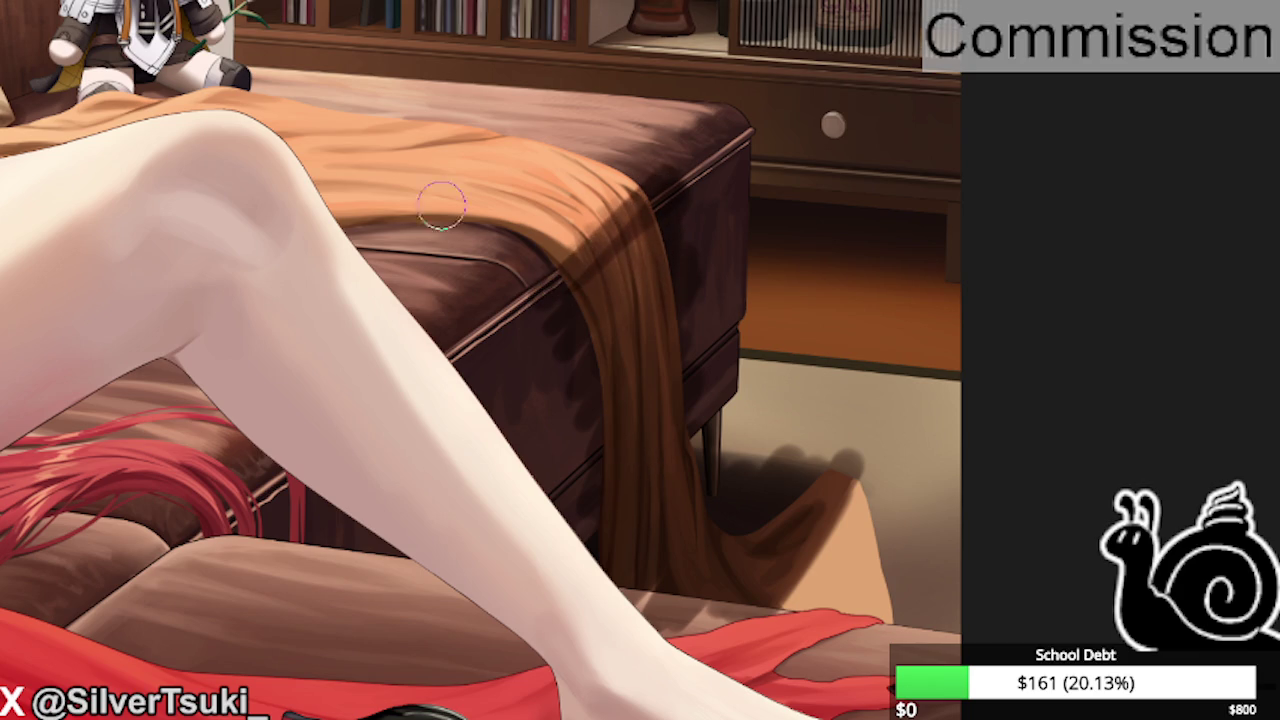
pyautogui.moveTo(609, 229)
pyautogui.mouseDown()
pyautogui.moveTo(566, 297)
pyautogui.moveTo(682, 140)
pyautogui.moveTo(520, 291)
pyautogui.moveTo(500, 294)
pyautogui.mouseUp()
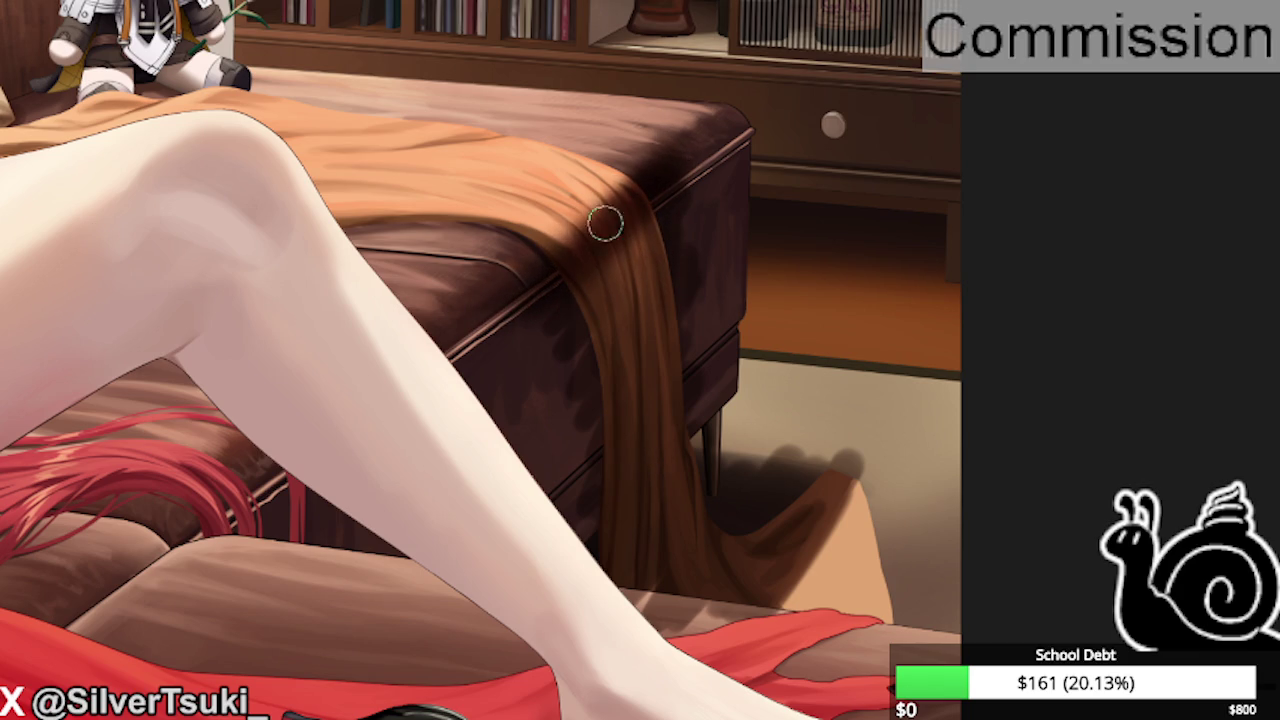
# Add lighter tones to the blanket folds, undo and restore one stroke, then zoom out.
pyautogui.moveTo(691, 134); pyautogui.dragTo(550, 255)
pyautogui.moveTo(640, 175); pyautogui.dragTo(483, 290)
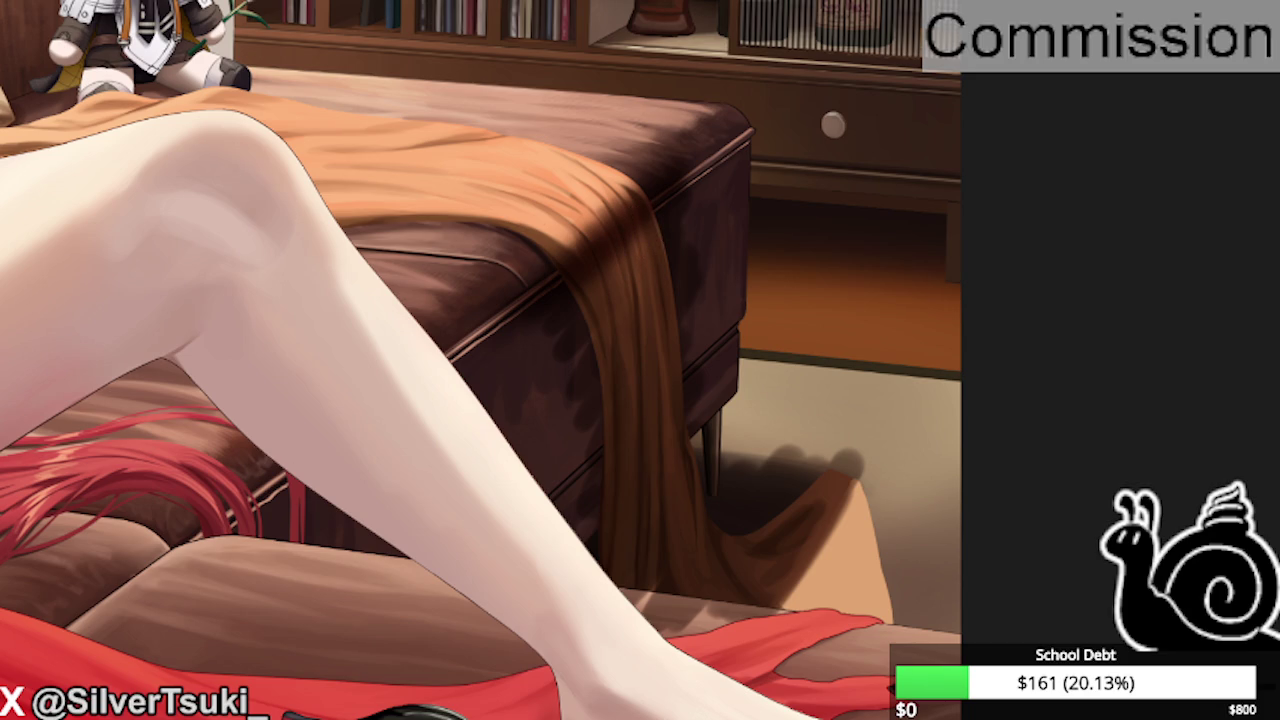
pyautogui.moveTo(640, 249); pyautogui.dragTo(648, 270)
pyautogui.hotkey('ctrl', 'z')
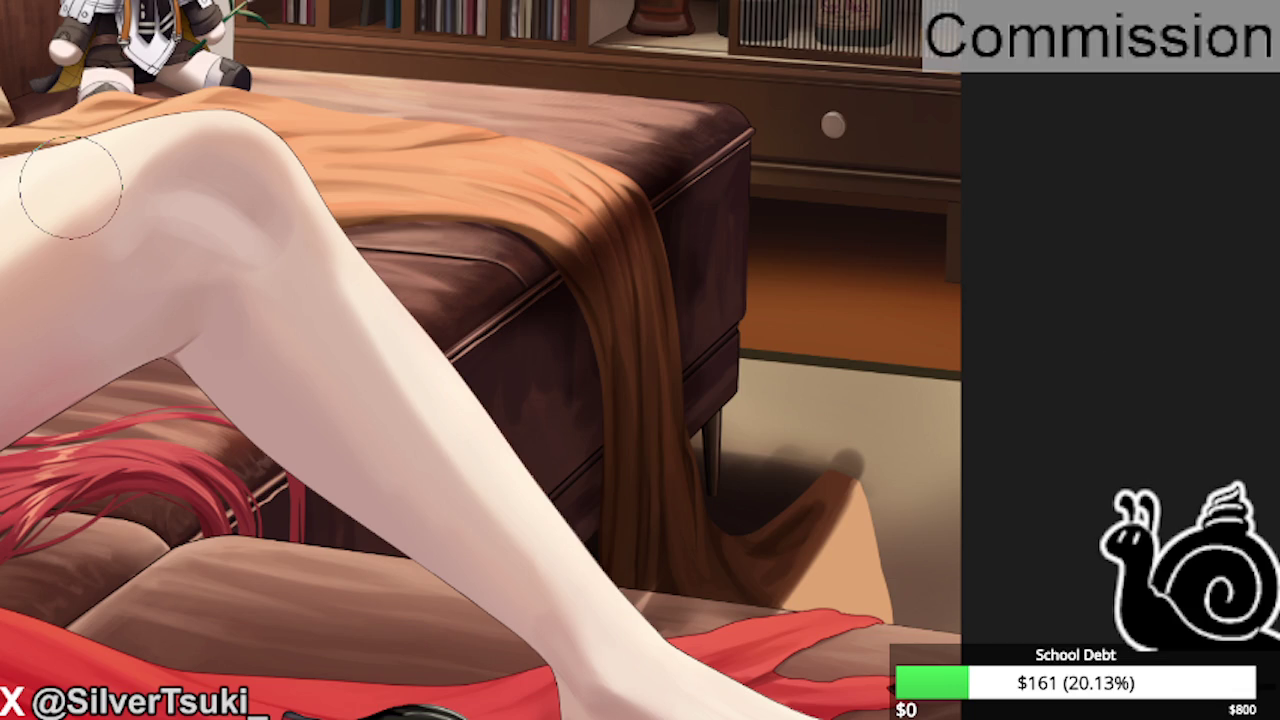
pyautogui.hotkey('ctrl', 'z')
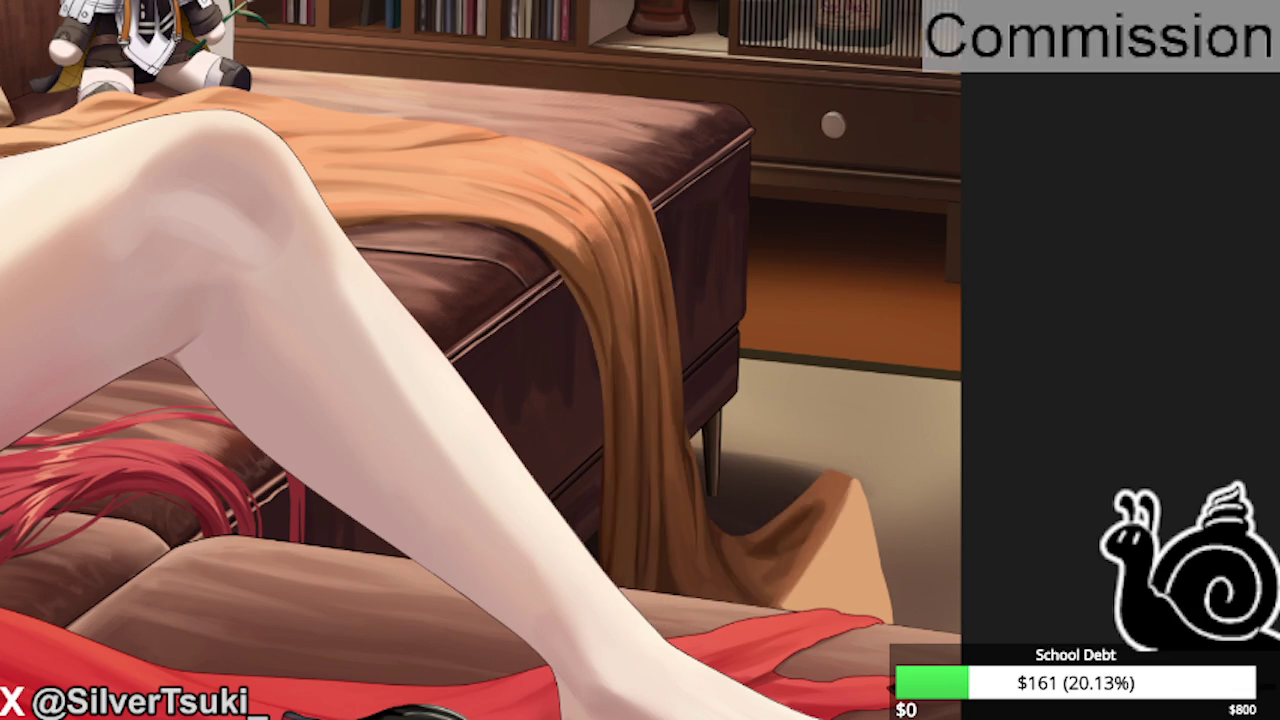
pyautogui.hotkey('ctrl', '-')
pyautogui.hotkey('ctrl', '-')
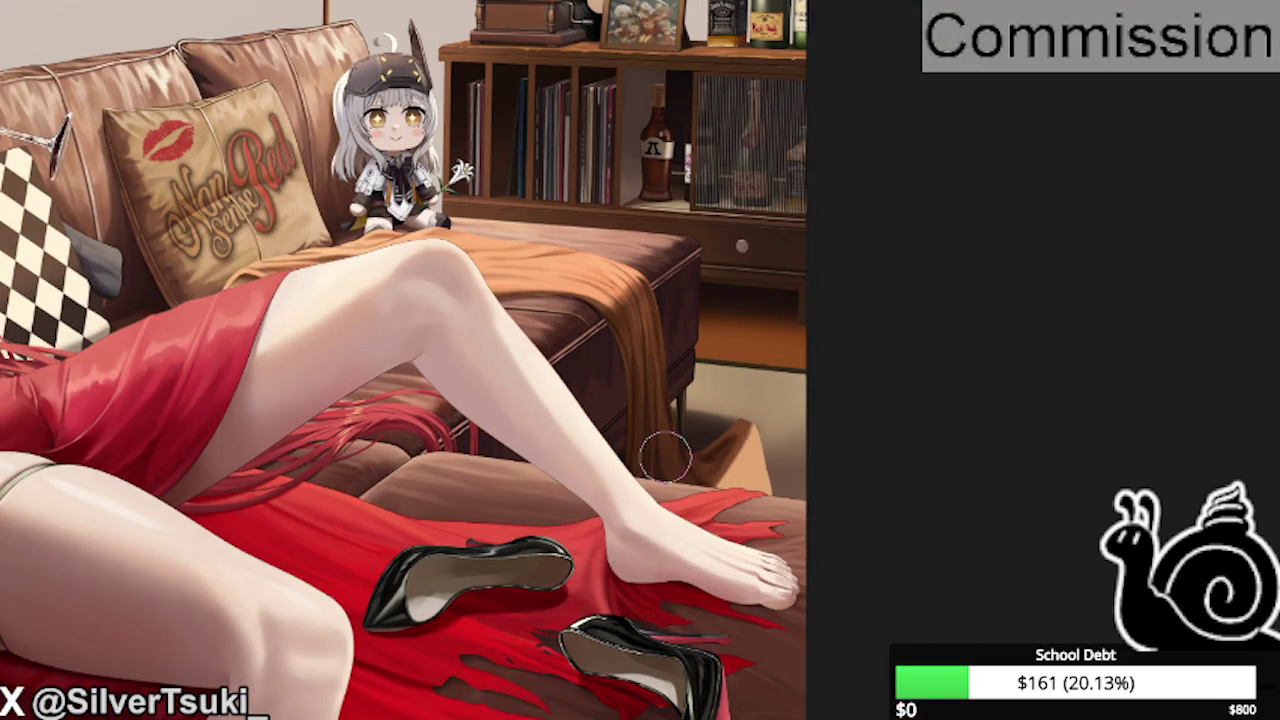
pyautogui.scroll(1, 662, 455)
pyautogui.scroll(1, 703, 449)
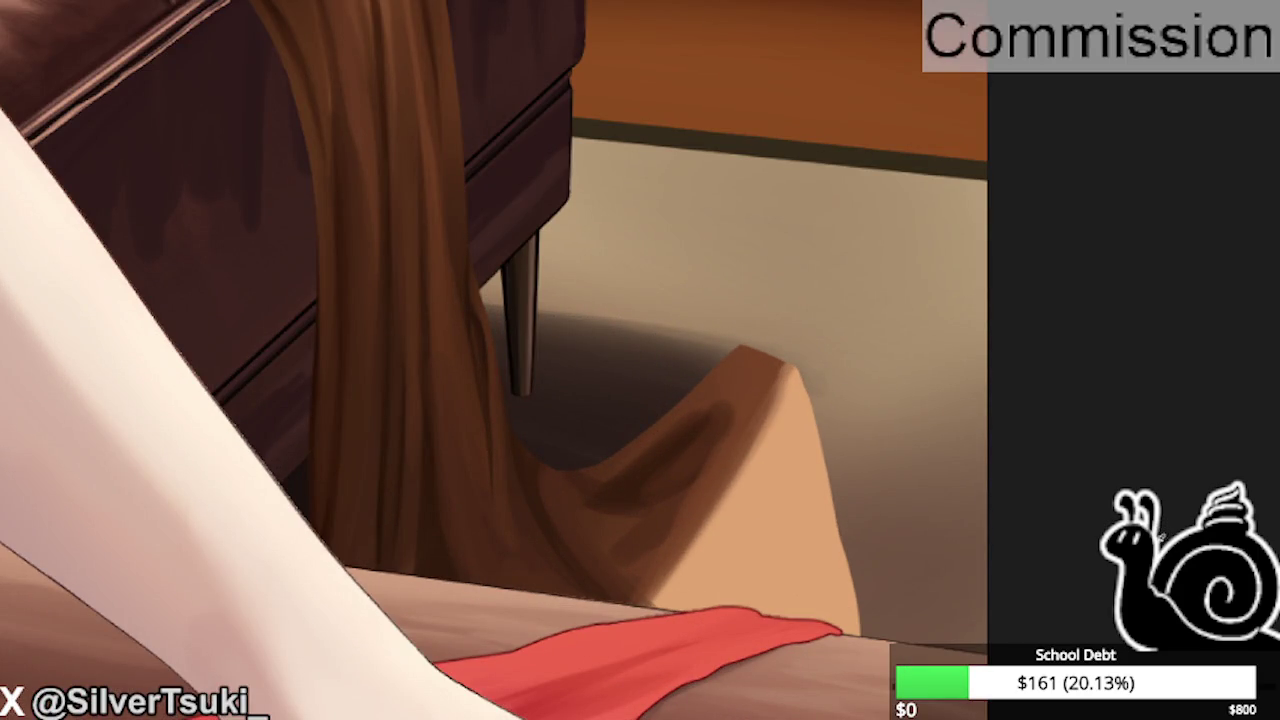
# Paint a soft brown shadow crease into the blanket's flared tip on the floor.
pyautogui.scroll(-1, 380, 394)
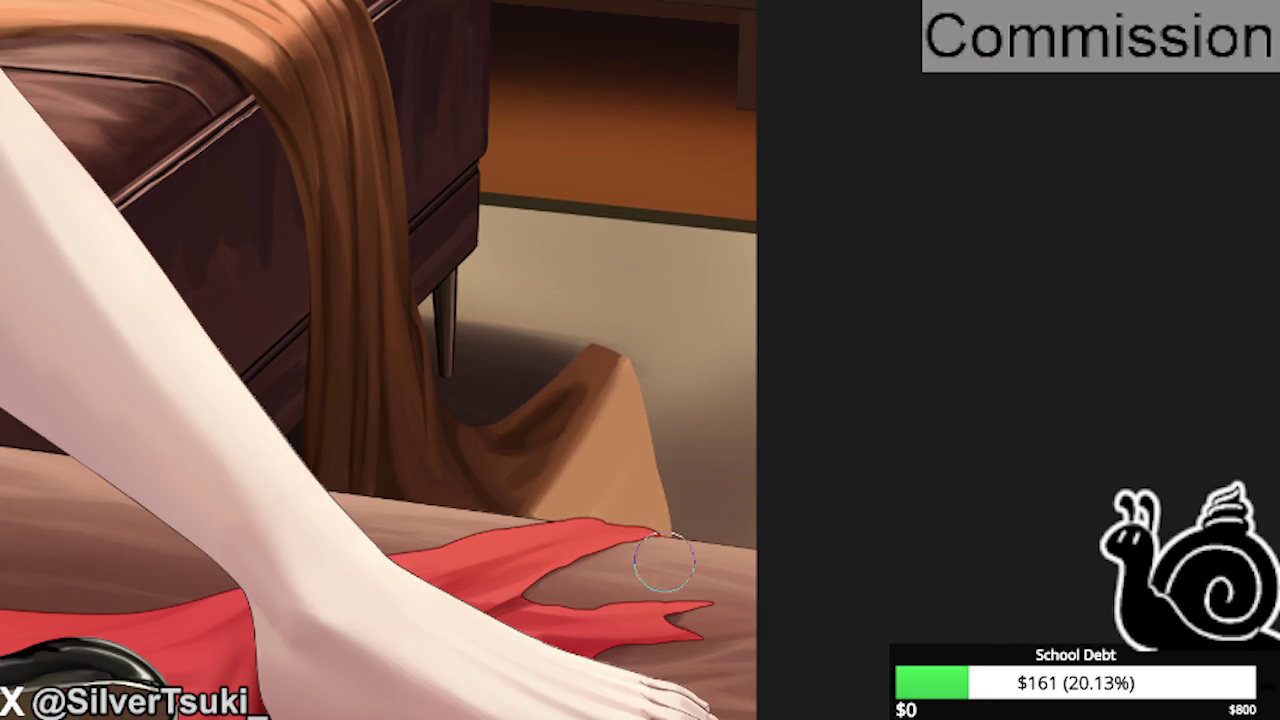
# Shade the pooled blanket end, redoing the dark stroke down its ridge.
pyautogui.scroll(-1, 678, 450)
pyautogui.scroll(2, 600, 410)
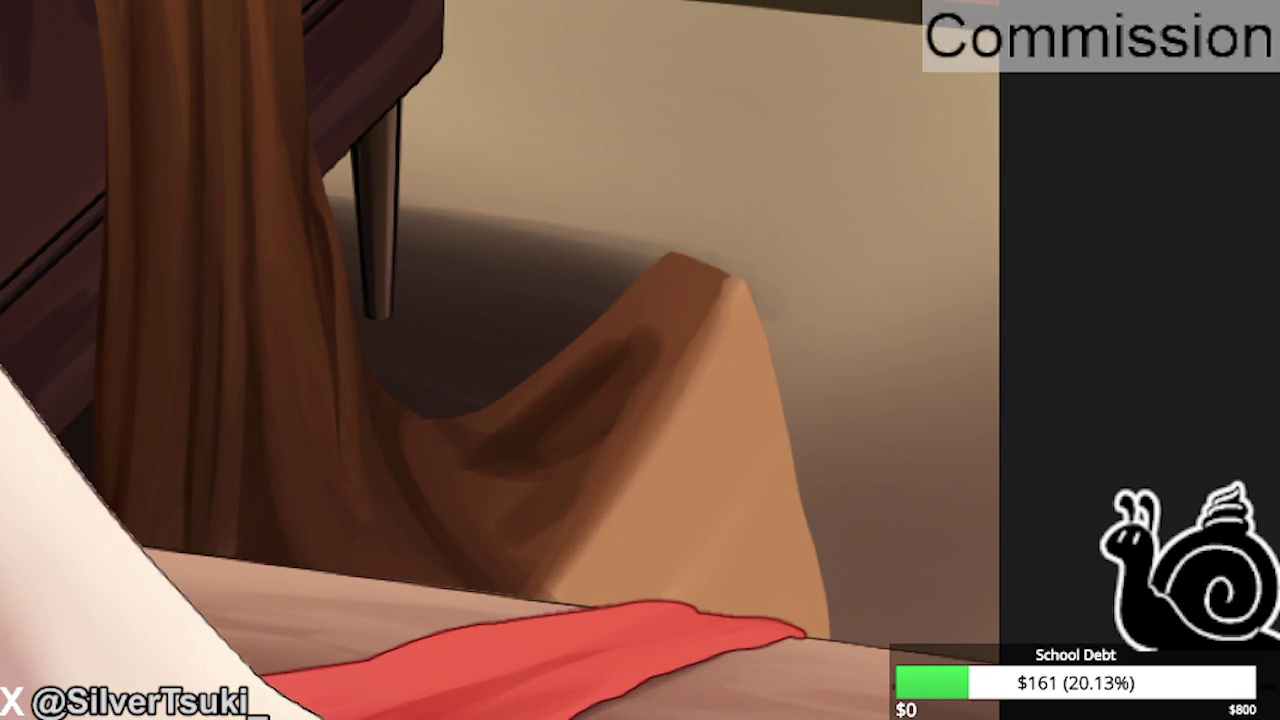
pyautogui.moveTo(666, 306)
pyautogui.mouseDown()
pyautogui.moveTo(671, 423)
pyautogui.moveTo(656, 510)
pyautogui.moveTo(597, 537)
pyautogui.mouseUp()
pyautogui.hotkey('ctrl', 'z')
pyautogui.hotkey('ctrl', 'z')
pyautogui.hotkey('ctrl', 'z')
pyautogui.moveTo(688, 287)
pyautogui.mouseDown()
pyautogui.moveTo(629, 400)
pyautogui.moveTo(640, 406)
pyautogui.moveTo(623, 463)
pyautogui.moveTo(574, 557)
pyautogui.mouseUp()
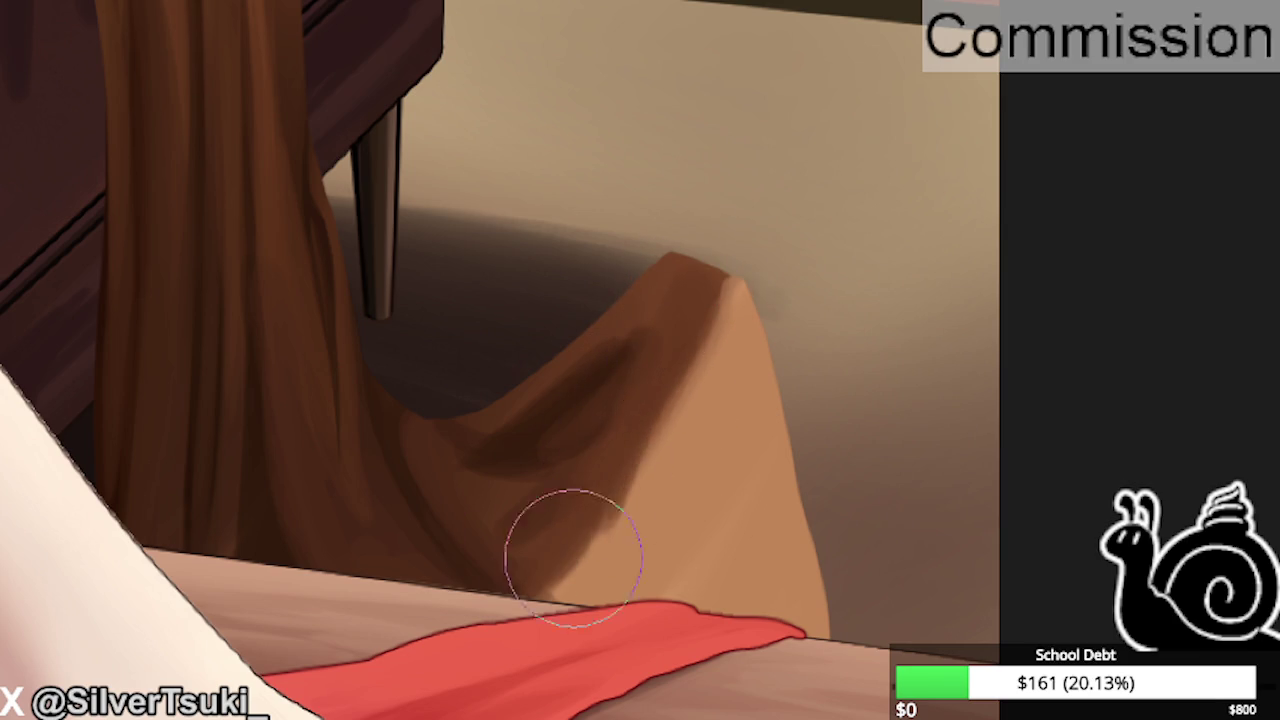
# Blend the middle fold shading and reshape the pointed tip into a softer curve.
pyautogui.scroll(-5, 640, 406)
pyautogui.scroll(5, 650, 310)
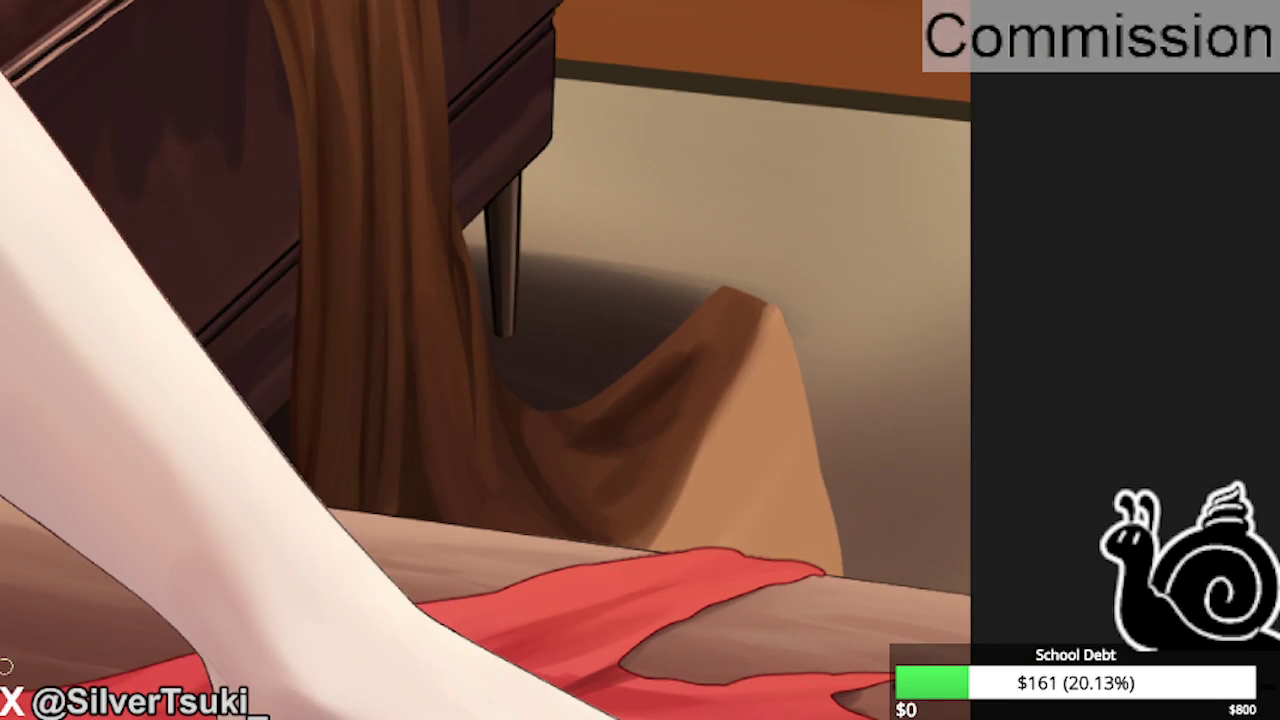
pyautogui.moveTo(600, 440)
pyautogui.mouseDown()
pyautogui.moveTo(651, 371)
pyautogui.moveTo(740, 300)
pyautogui.mouseUp()
pyautogui.scroll(-2, 700, 414)
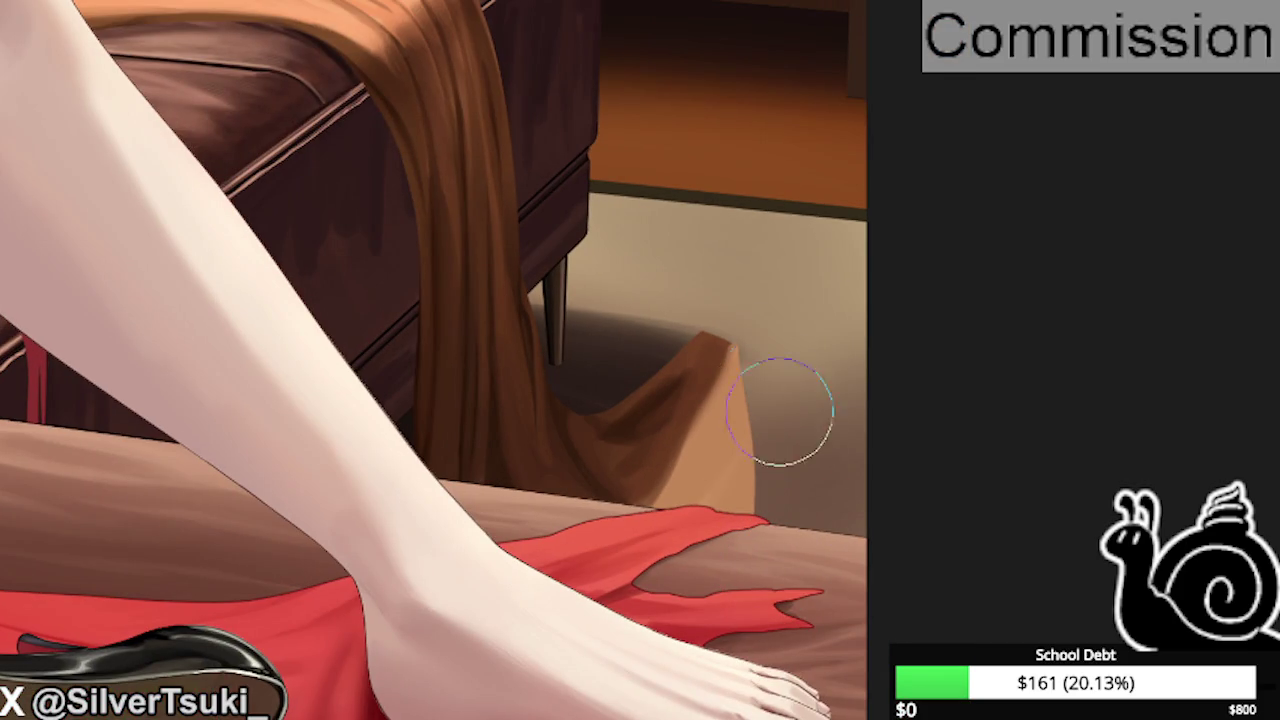
pyautogui.scroll(2, 709, 286)
pyautogui.scroll(2, 571, 386)
pyautogui.moveTo(632, 400)
pyautogui.mouseDown()
pyautogui.moveTo(560, 583)
pyautogui.moveTo(686, 279)
pyautogui.moveTo(766, 266)
pyautogui.moveTo(560, 229)
pyautogui.moveTo(611, 286)
pyautogui.moveTo(772, 325)
pyautogui.moveTo(446, 329)
pyautogui.moveTo(709, 320)
pyautogui.moveTo(737, 537)
pyautogui.moveTo(607, 705)
pyautogui.mouseUp()
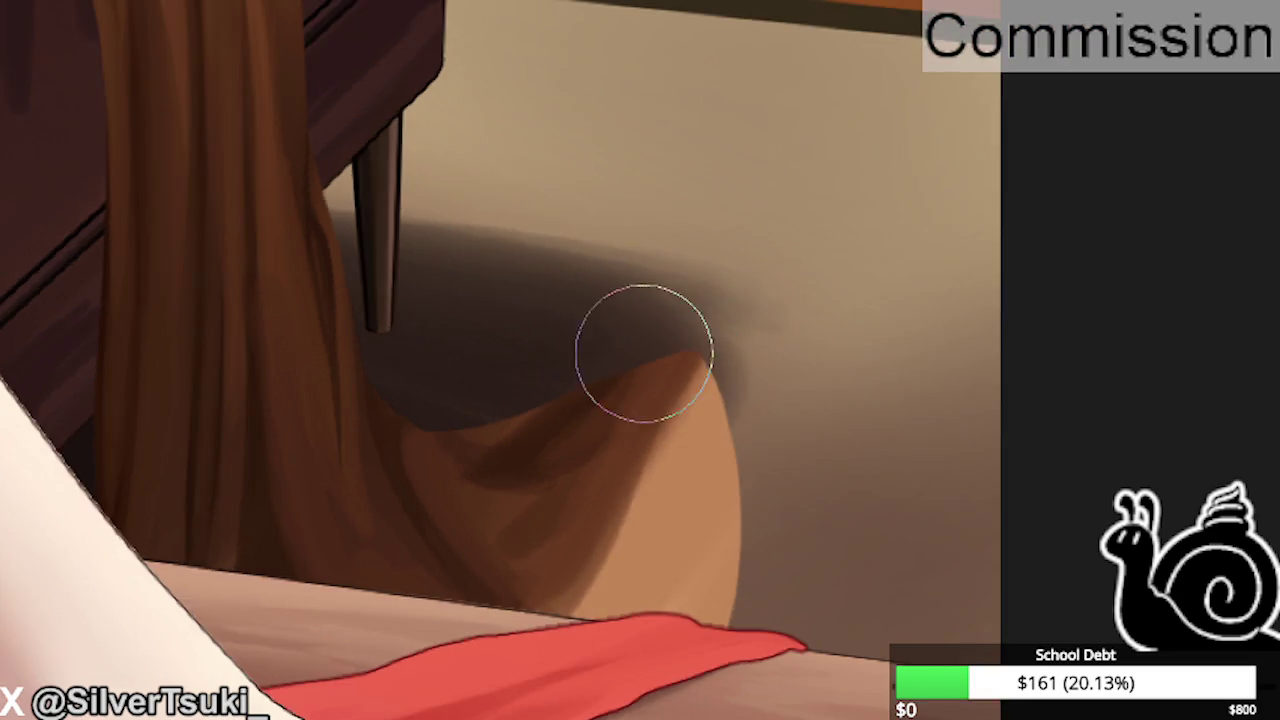
pyautogui.moveTo(643, 349); pyautogui.dragTo(649, 325)
# Show the spiky dark fringe beside the blanket, then level the rotation and fit the view.
pyautogui.hotkey('ctrl', 'z')
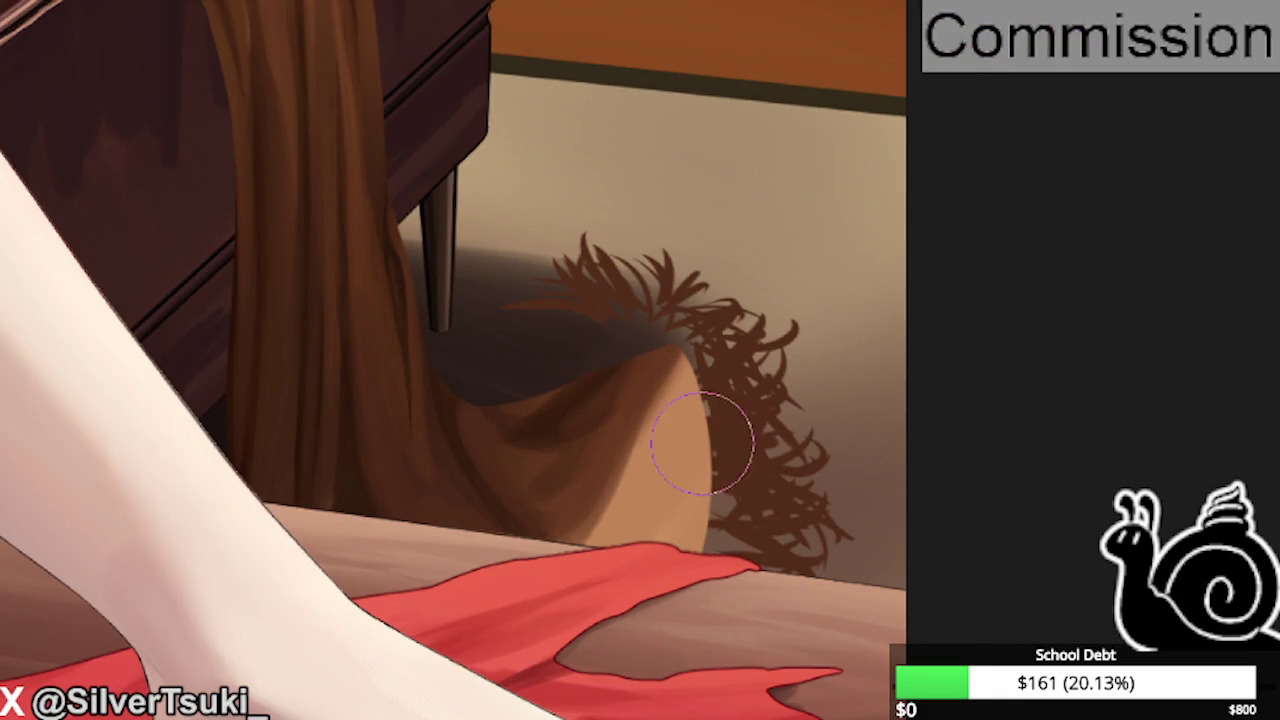
pyautogui.moveTo(700, 429); pyautogui.dragTo(702, 418)
pyautogui.scroll(-5, 702, 418)
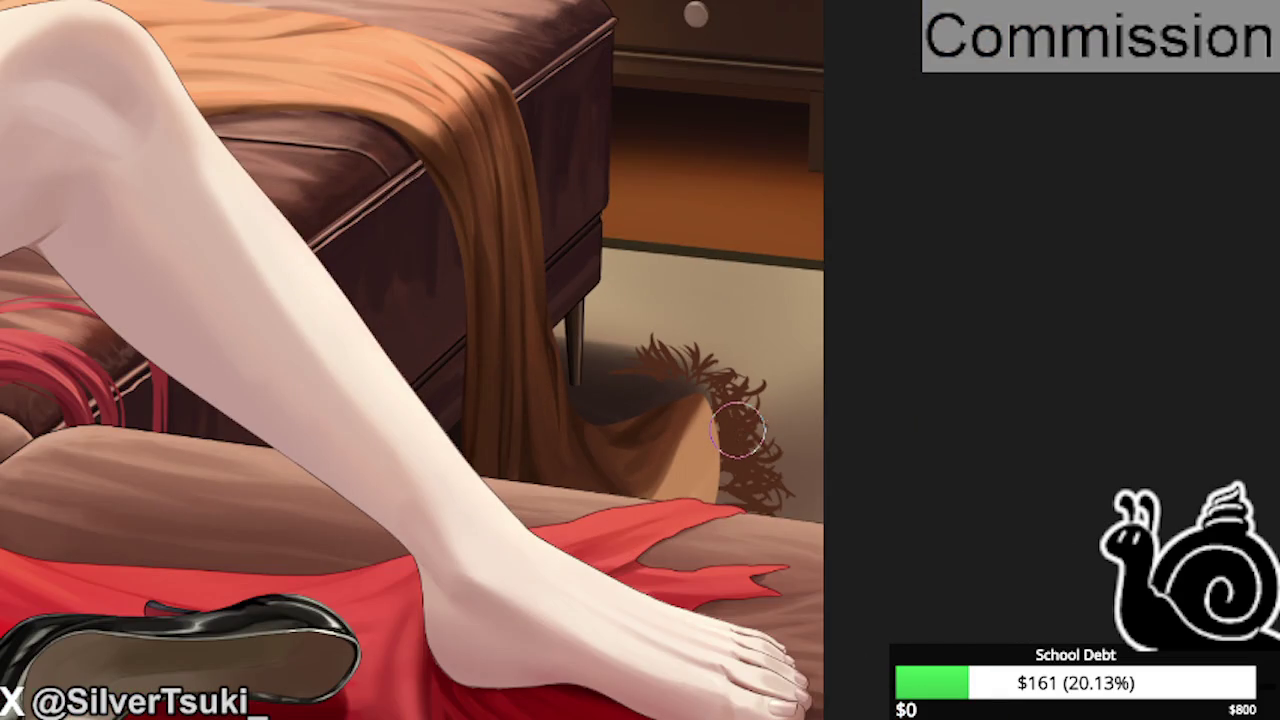
pyautogui.hotkey('ctrl', '0')
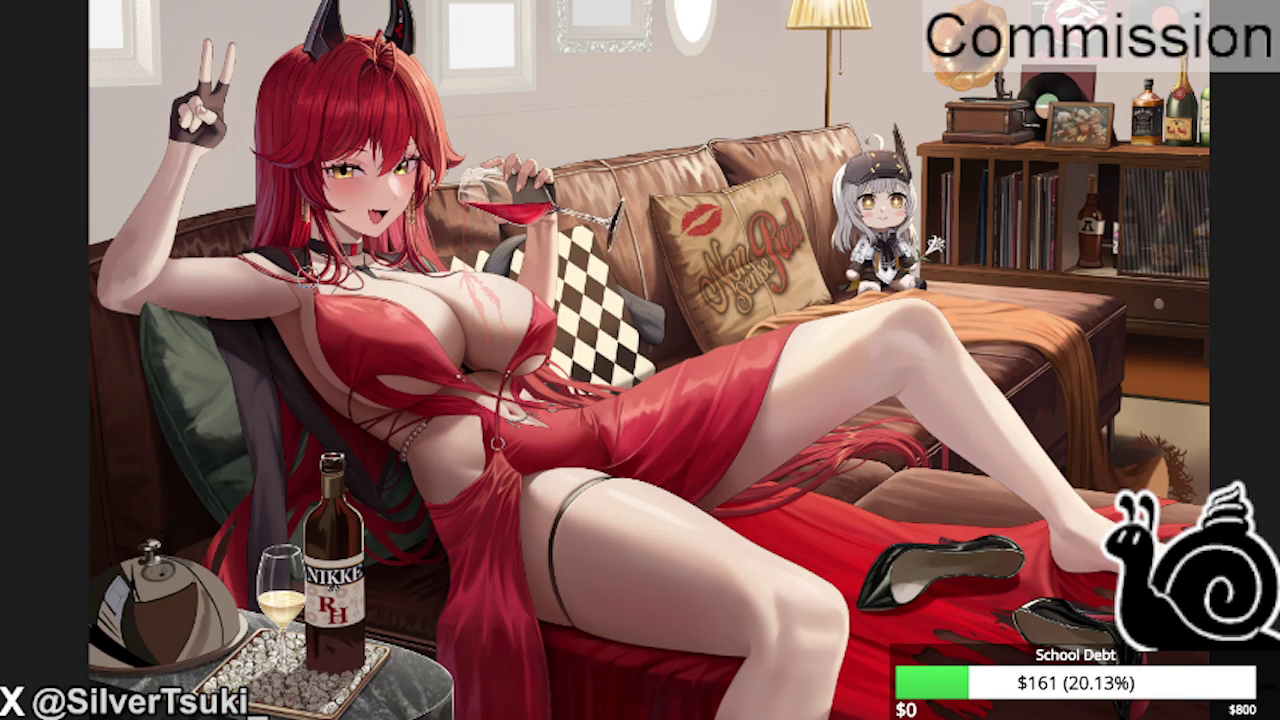
pyautogui.scroll(-2, 518, 428)
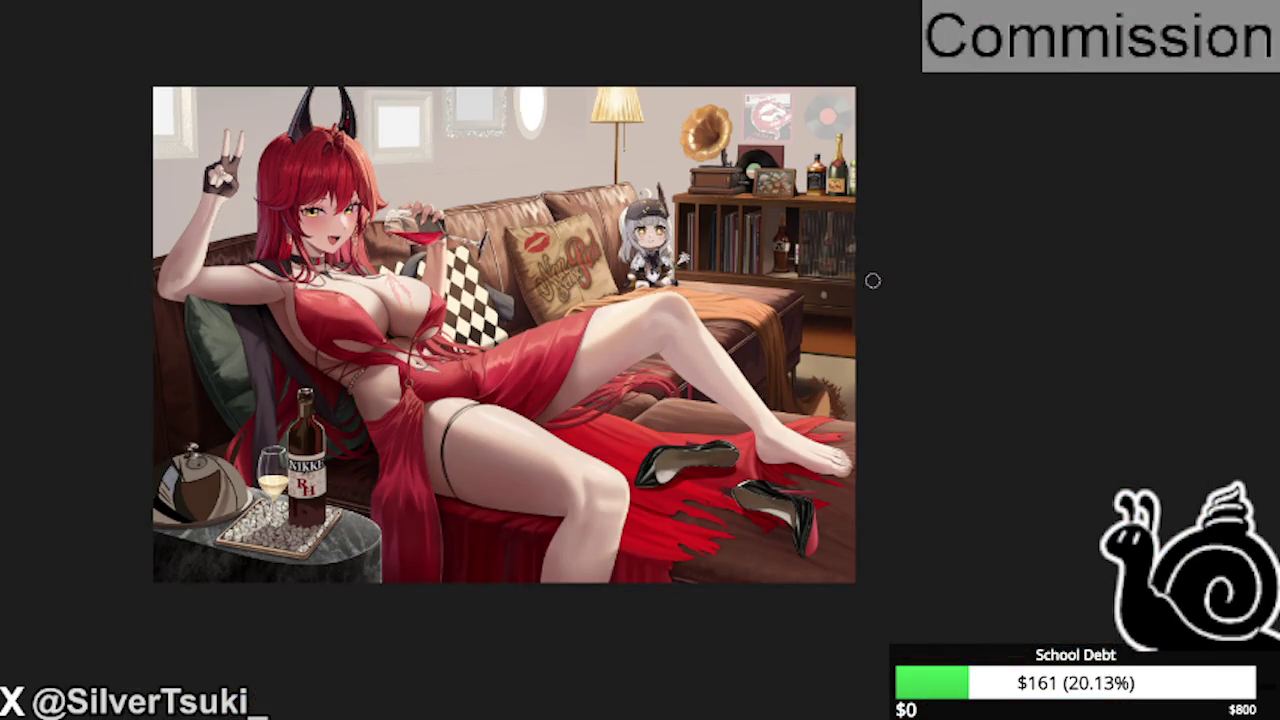
pyautogui.scroll(2, 872, 281)
pyautogui.scroll(1, 840, 536)
pyautogui.scroll(1, 828, 505)
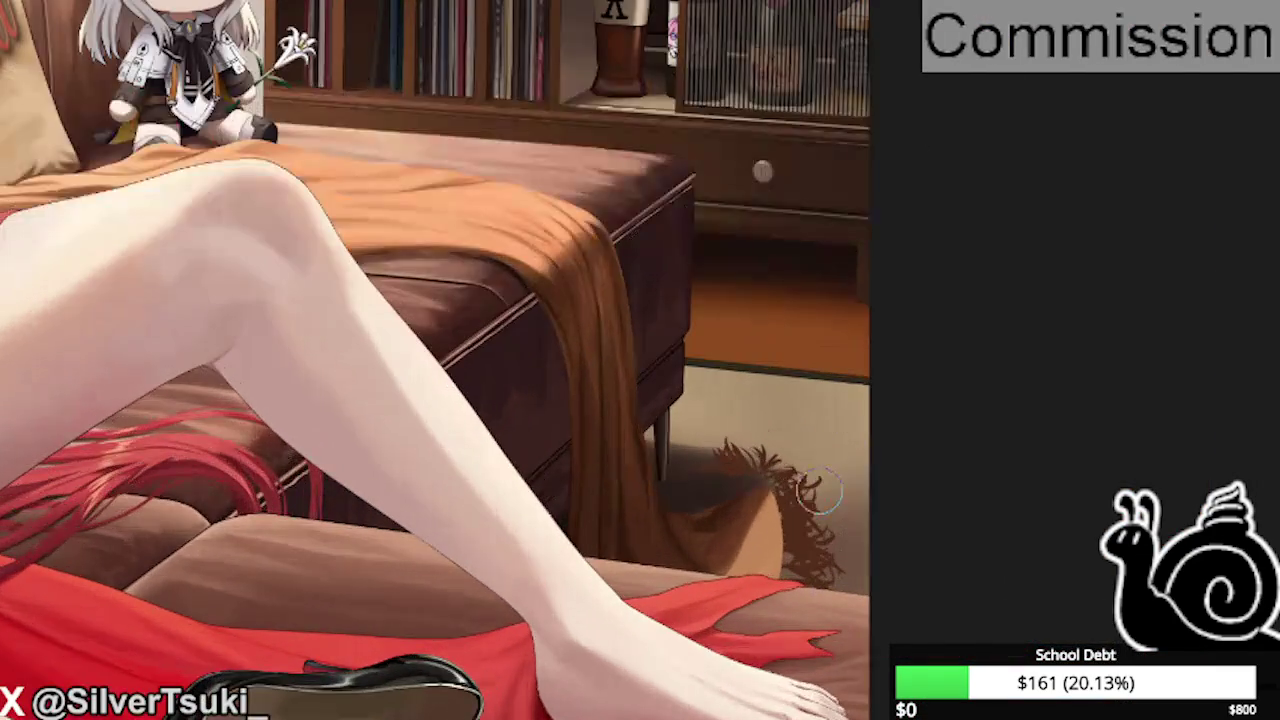
pyautogui.scroll(1, 820, 490)
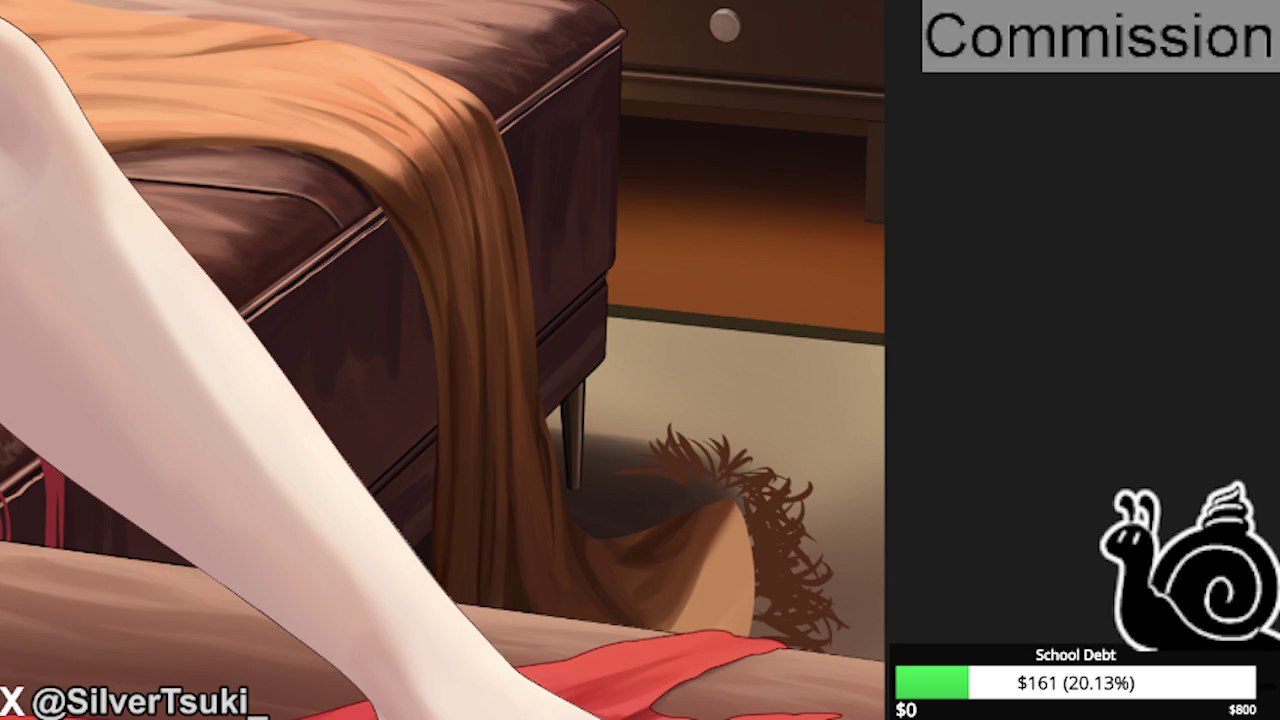
pyautogui.scroll(-2, 737, 405)
pyautogui.scroll(2, 650, 655)
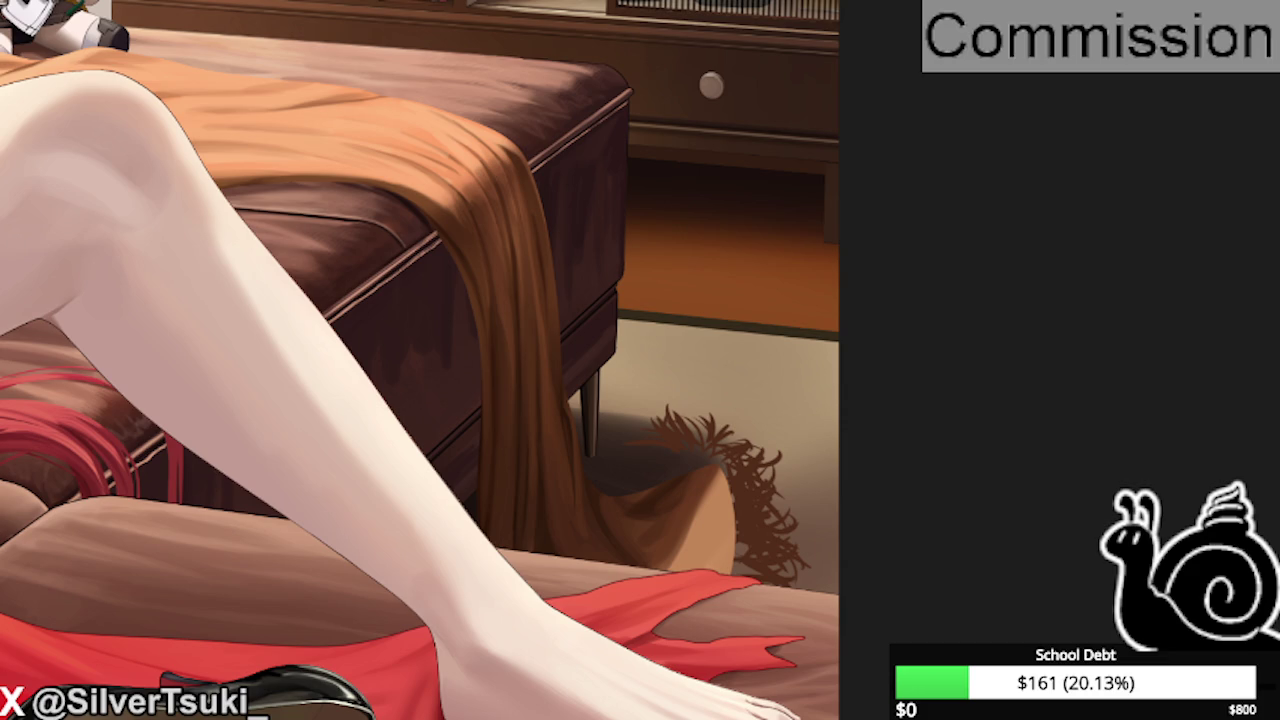
# Select the hanging blanket strip, mirror the view, reshape the strip and deselect.
pyautogui.scroll(-3, 634, 491)
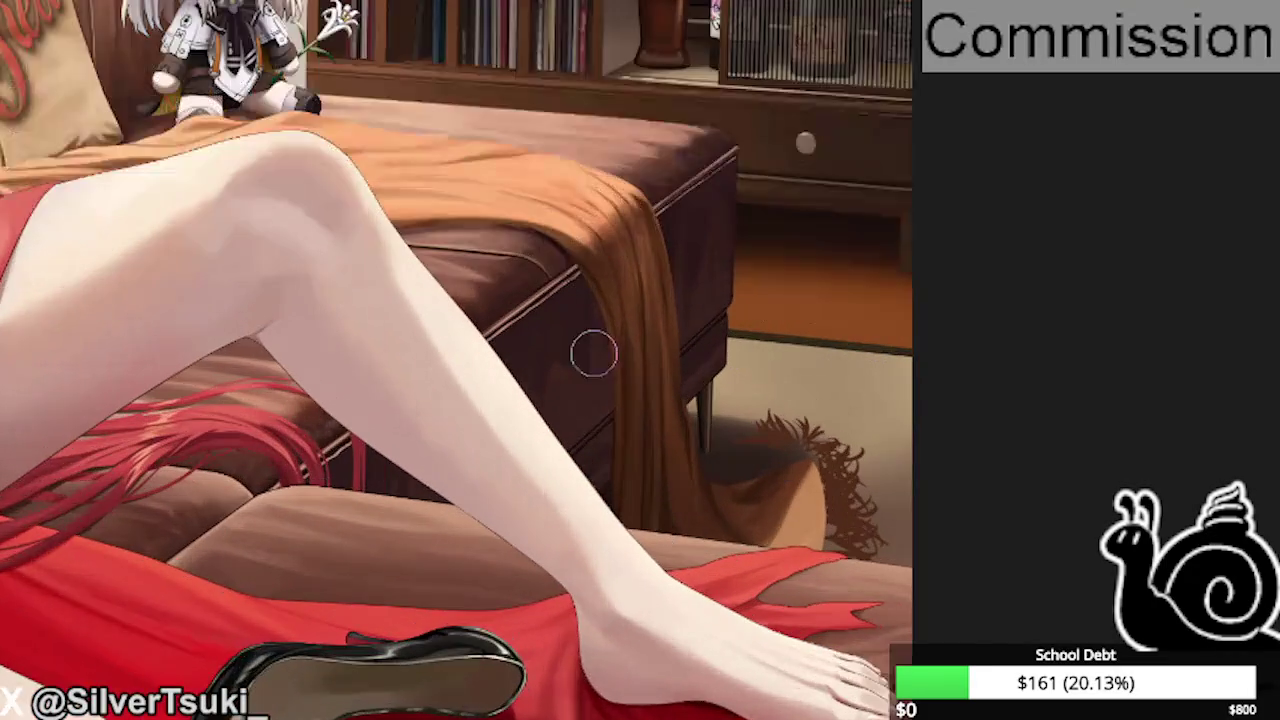
pyautogui.scroll(4, 594, 349)
pyautogui.scroll(-3, 565, 243)
pyautogui.scroll(3, 634, 343)
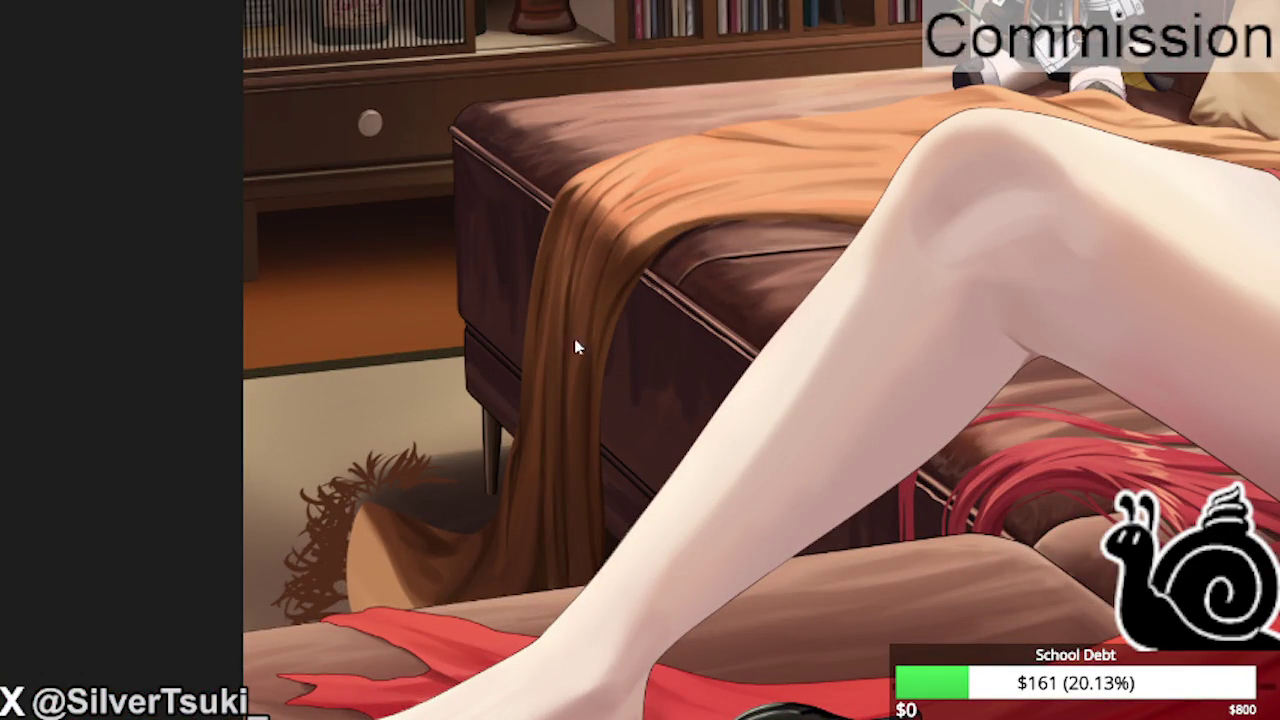
pyautogui.moveTo(471, 105); pyautogui.dragTo(600, 486)
pyautogui.moveTo(503, 154); pyautogui.dragTo(618, 632)
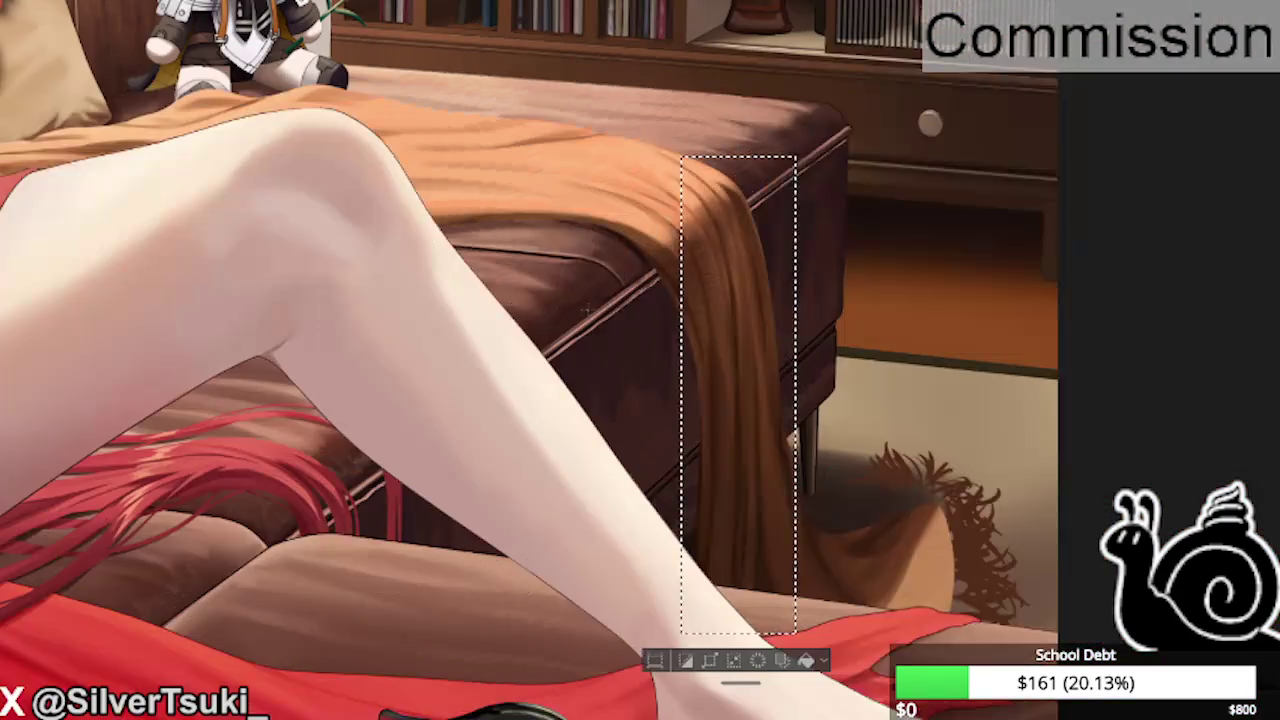
pyautogui.press('h')
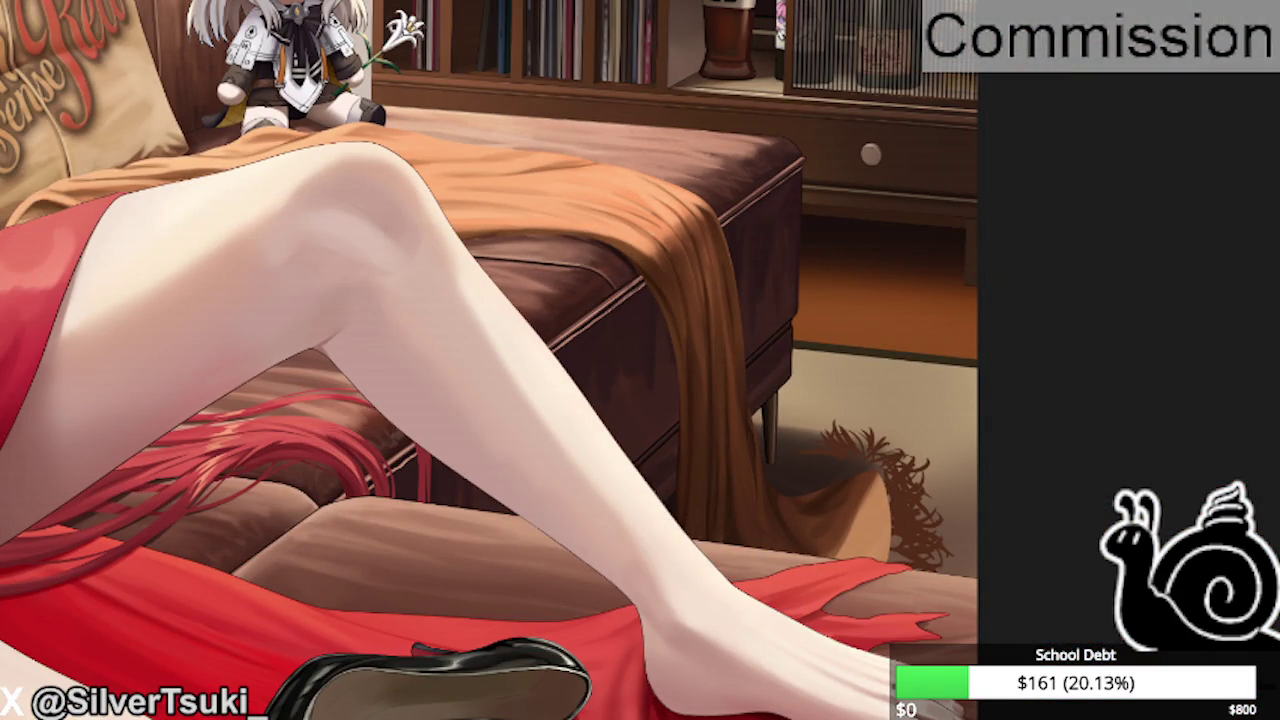
pyautogui.moveTo(822, 642); pyautogui.dragTo(668, 246)
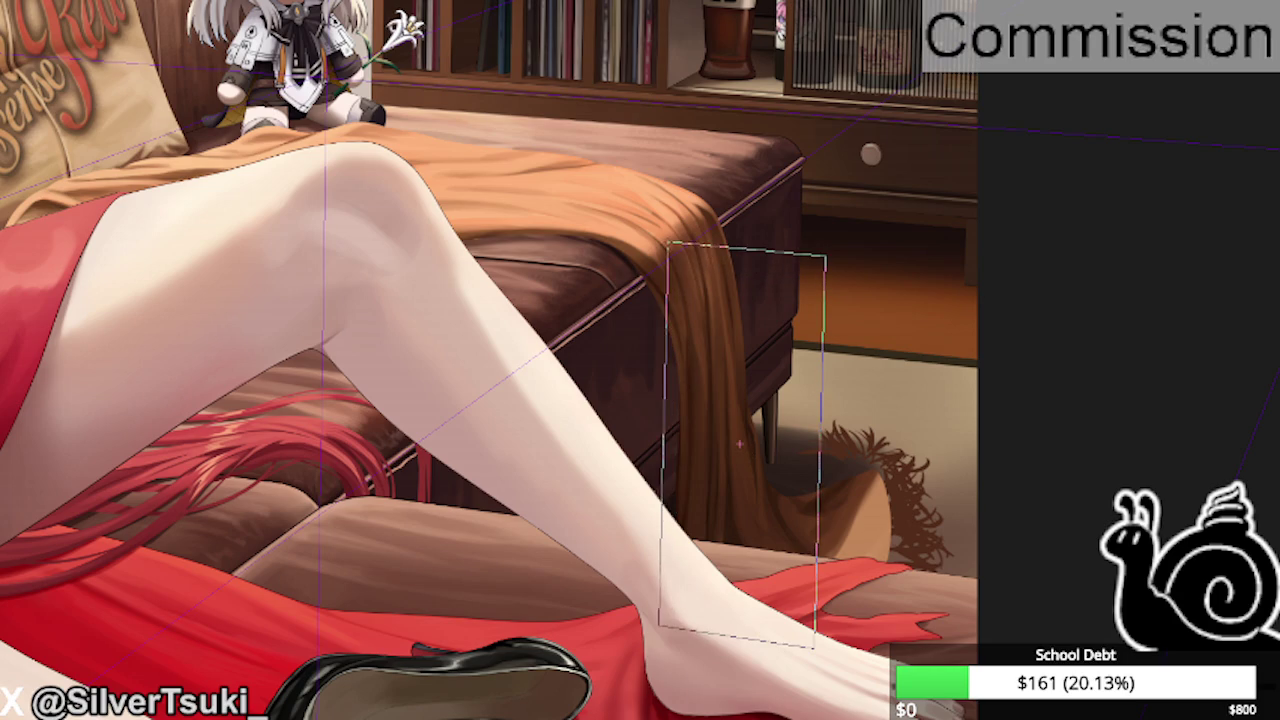
pyautogui.scroll(3, 671, 391)
pyautogui.hotkey('ctrl', 'd')
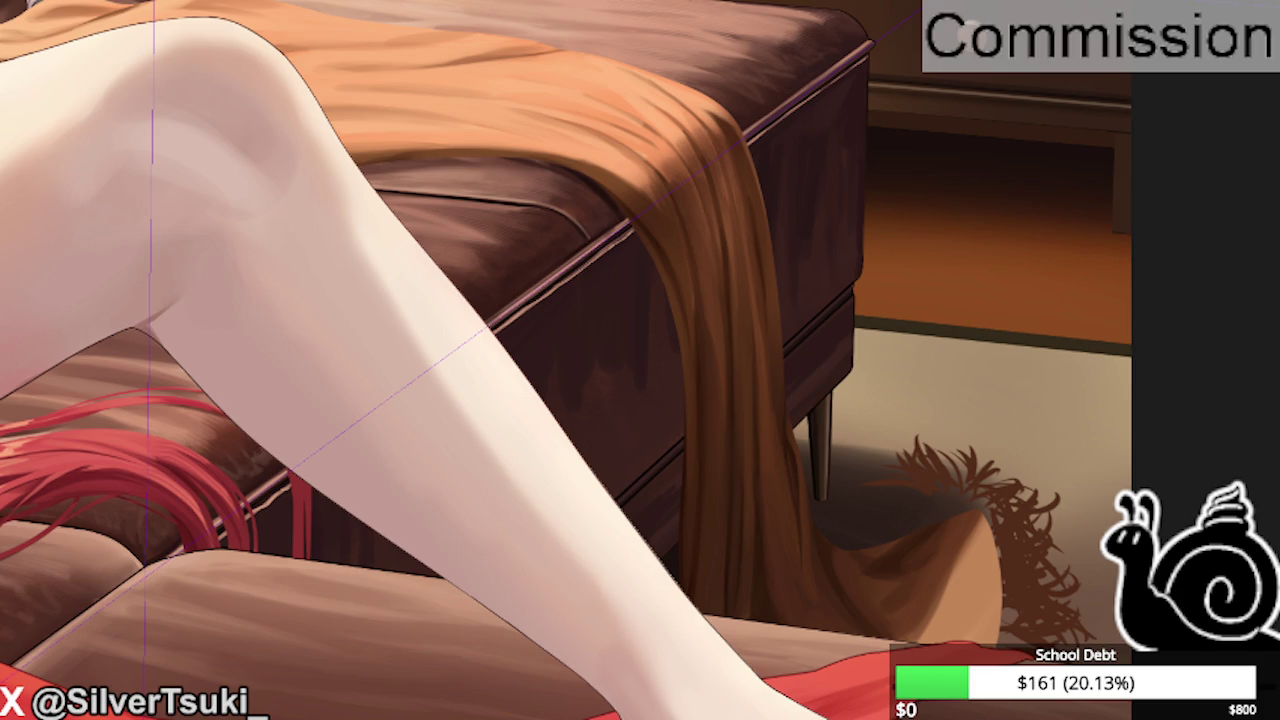
pyautogui.hotkey('ctrl', 'z')
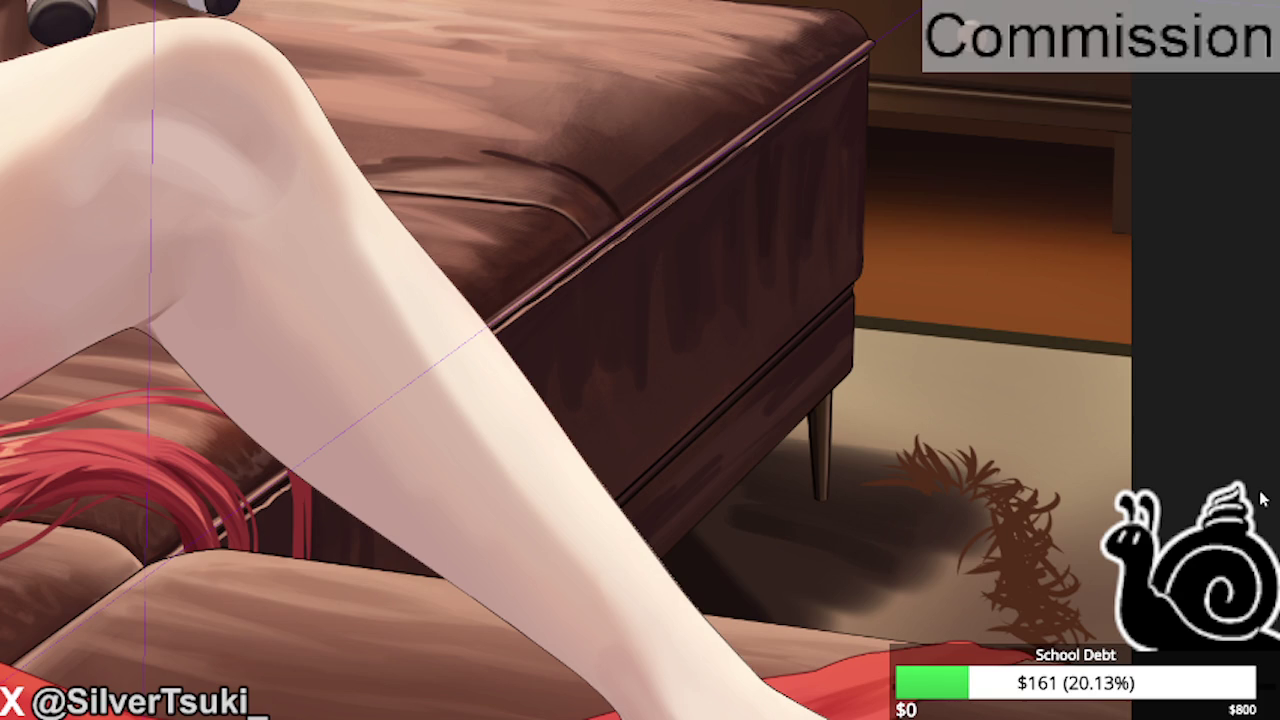
# Hide the blanket layer and paint leather highlights and shadows on the bare ottoman.
pyautogui.scroll(-1, 677, 300)
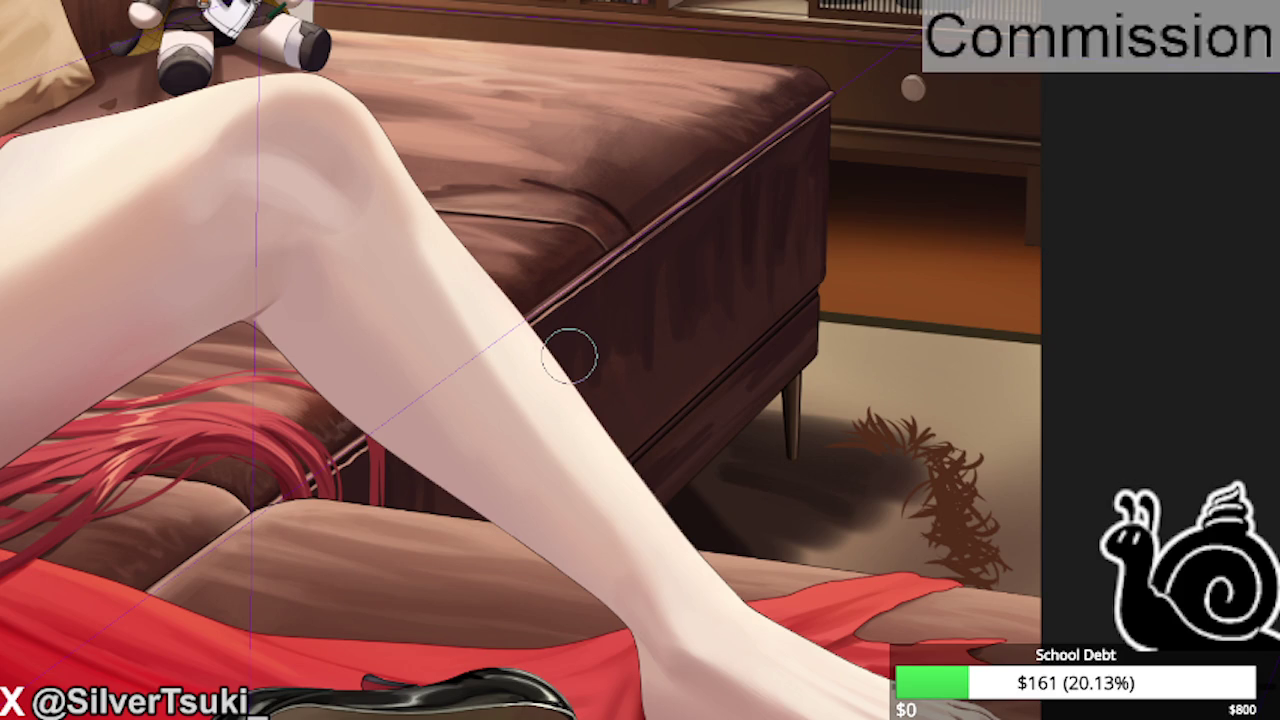
# Turn the blanket layer back on and zoom in on the ottoman.
pyautogui.scroll(-1, 569, 355)
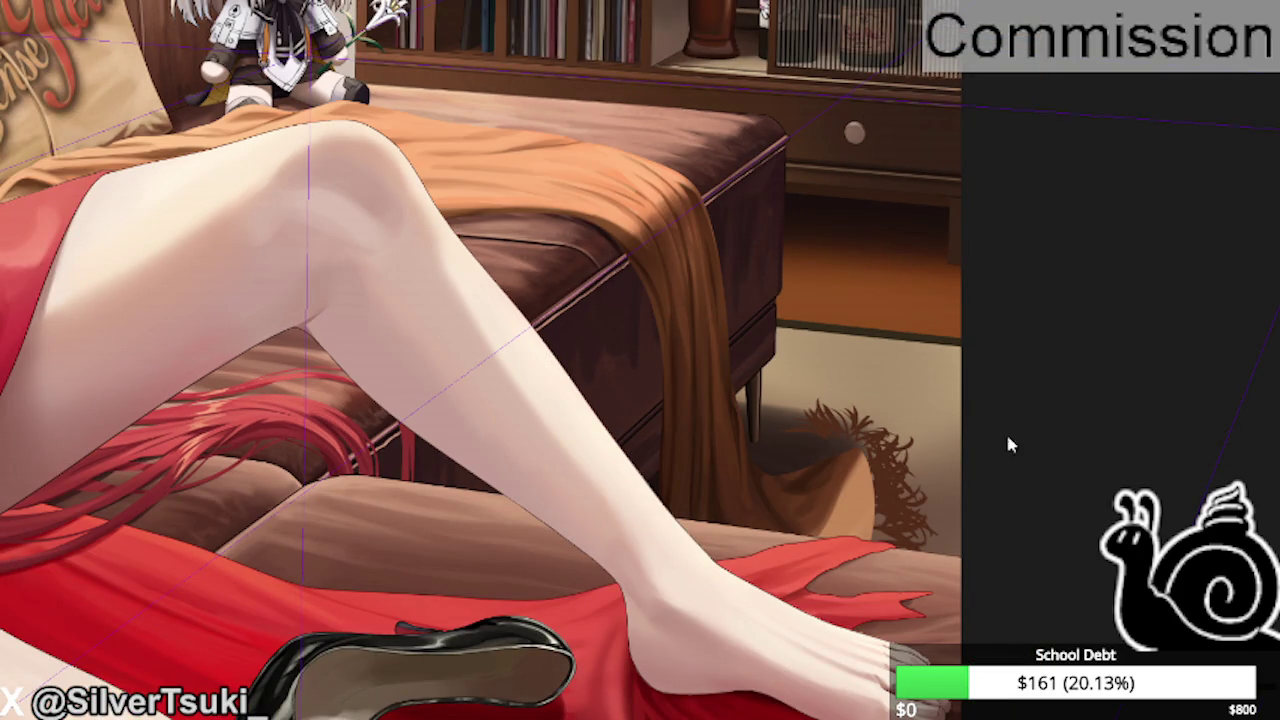
pyautogui.scroll(1, 666, 337)
pyautogui.scroll(1, 337, 286)
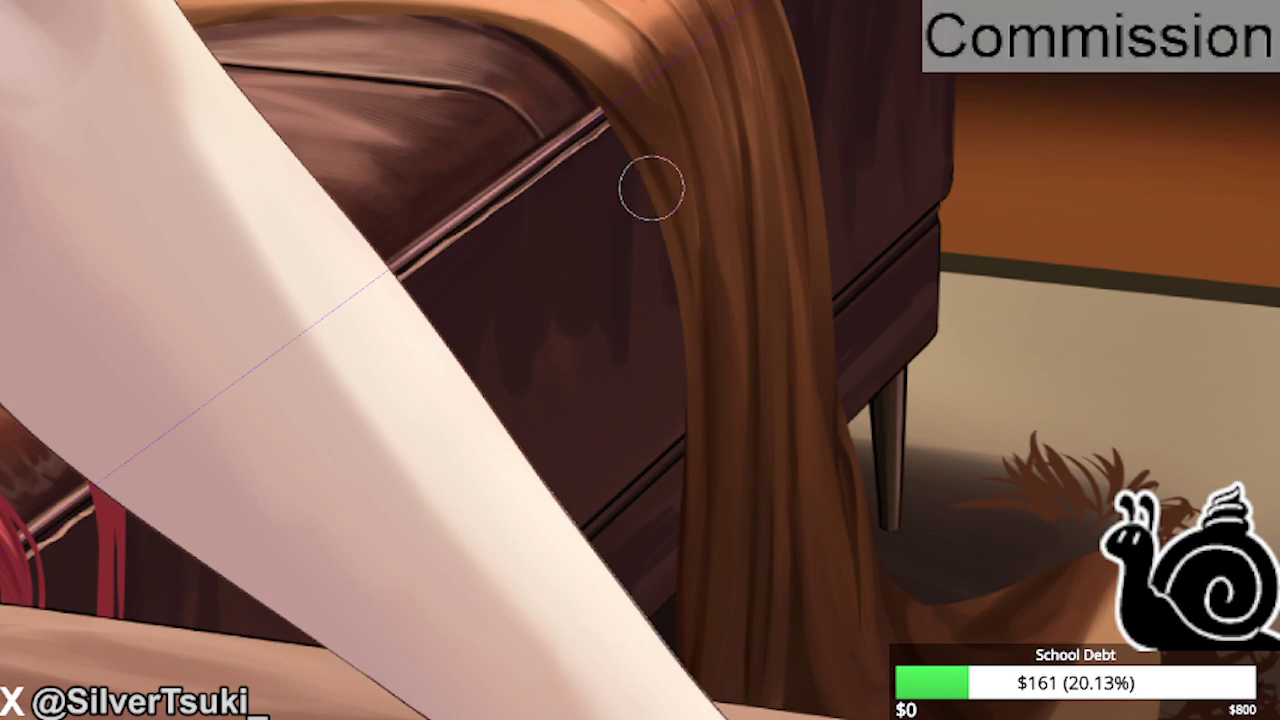
# Try lighter strand strokes along the hanging blanket's left edge, undoing them.
pyautogui.moveTo(654, 186); pyautogui.dragTo(682, 450)
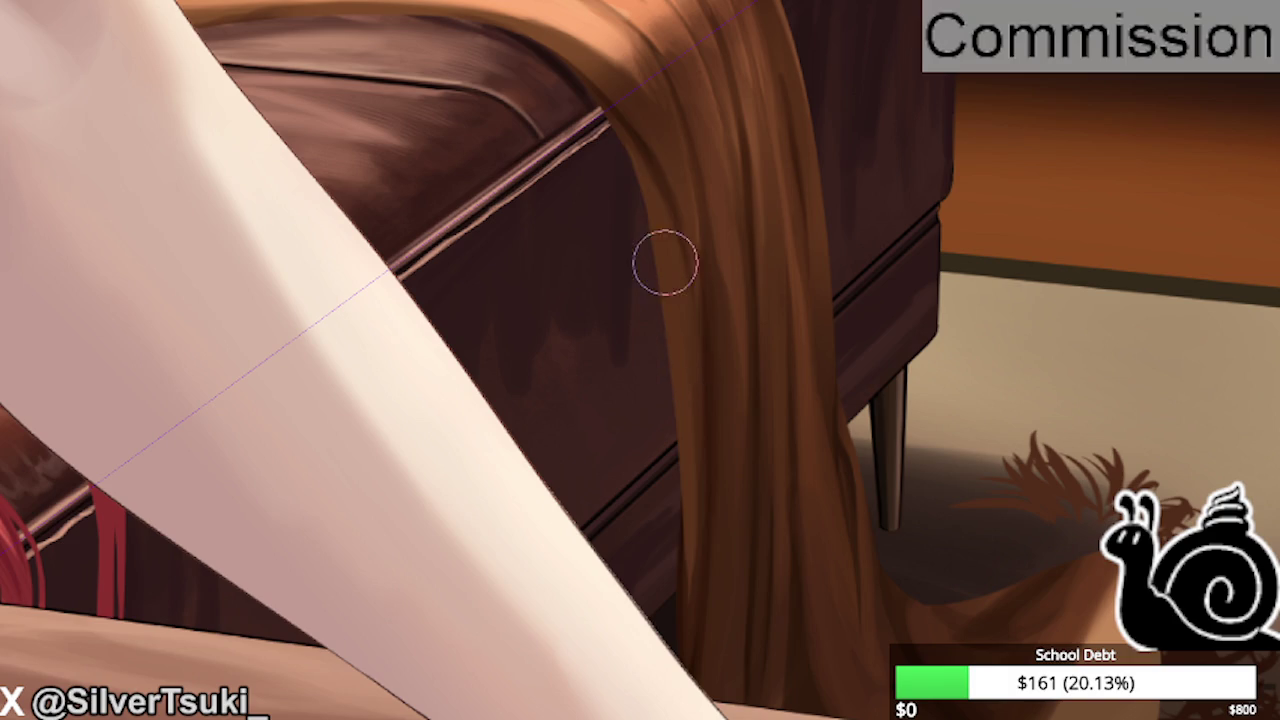
pyautogui.hotkey('ctrl', 'z')
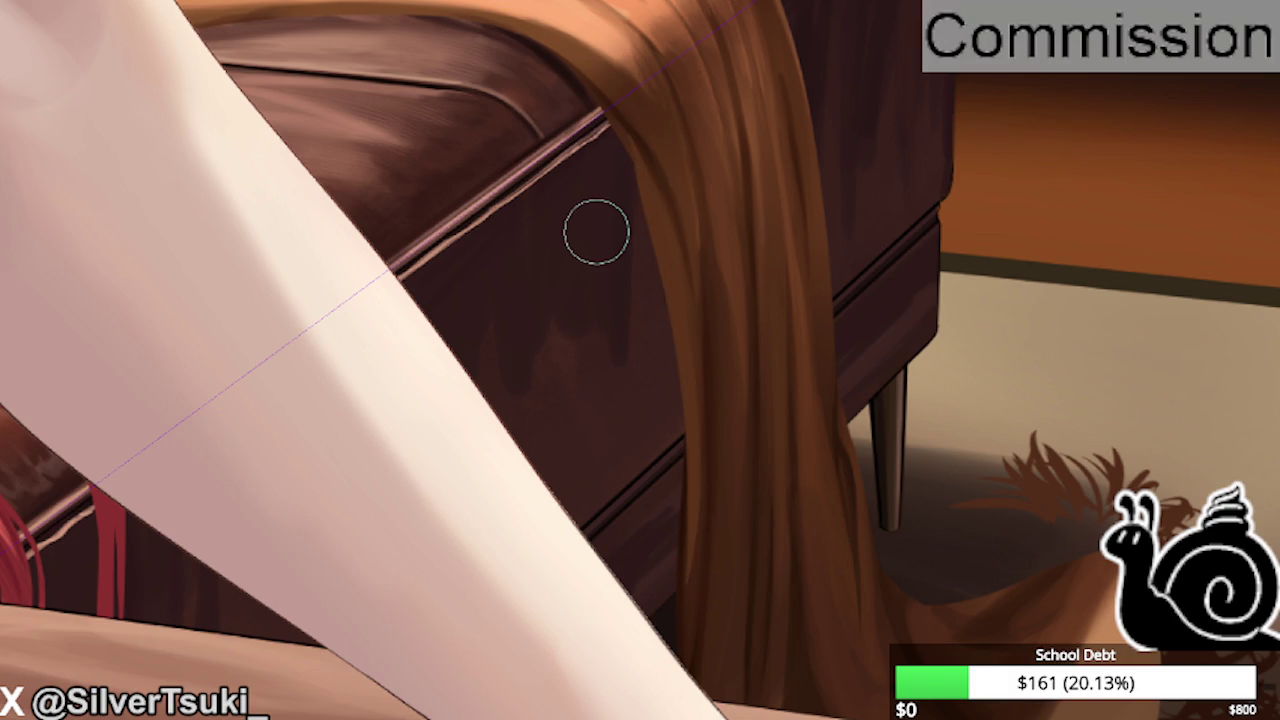
pyautogui.scroll(-1, 697, 320)
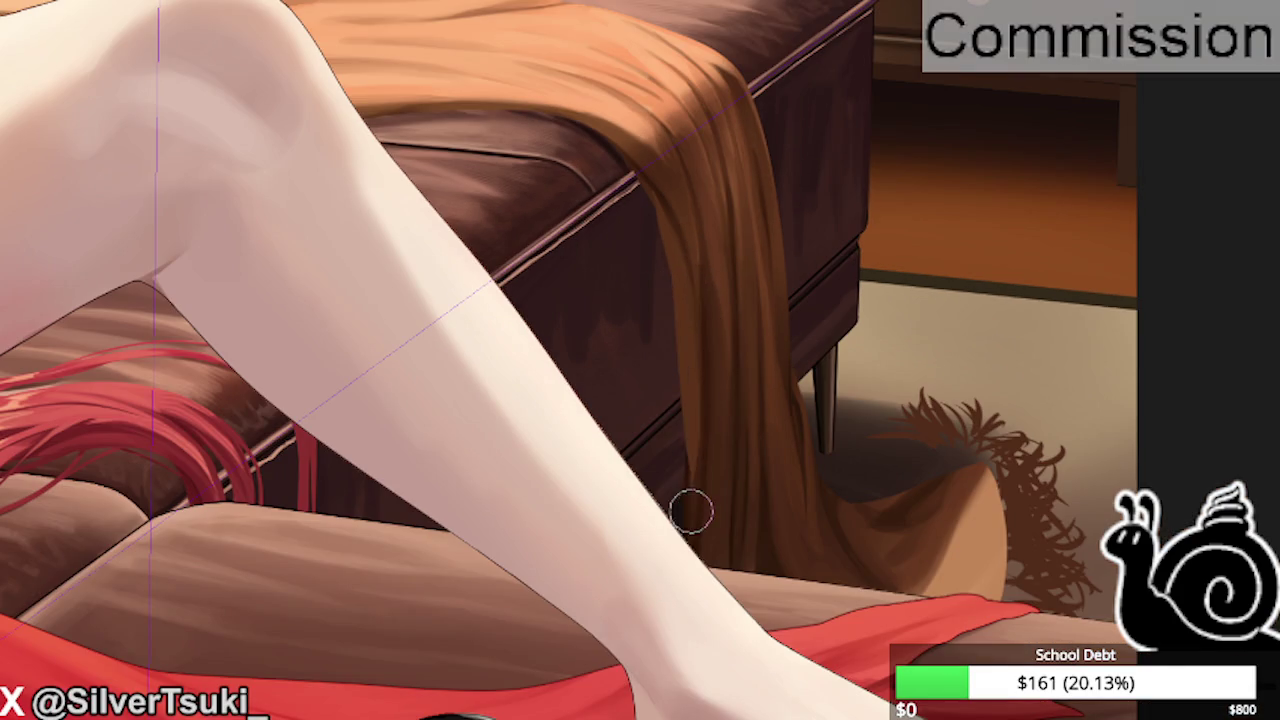
pyautogui.scroll(2, 689, 509)
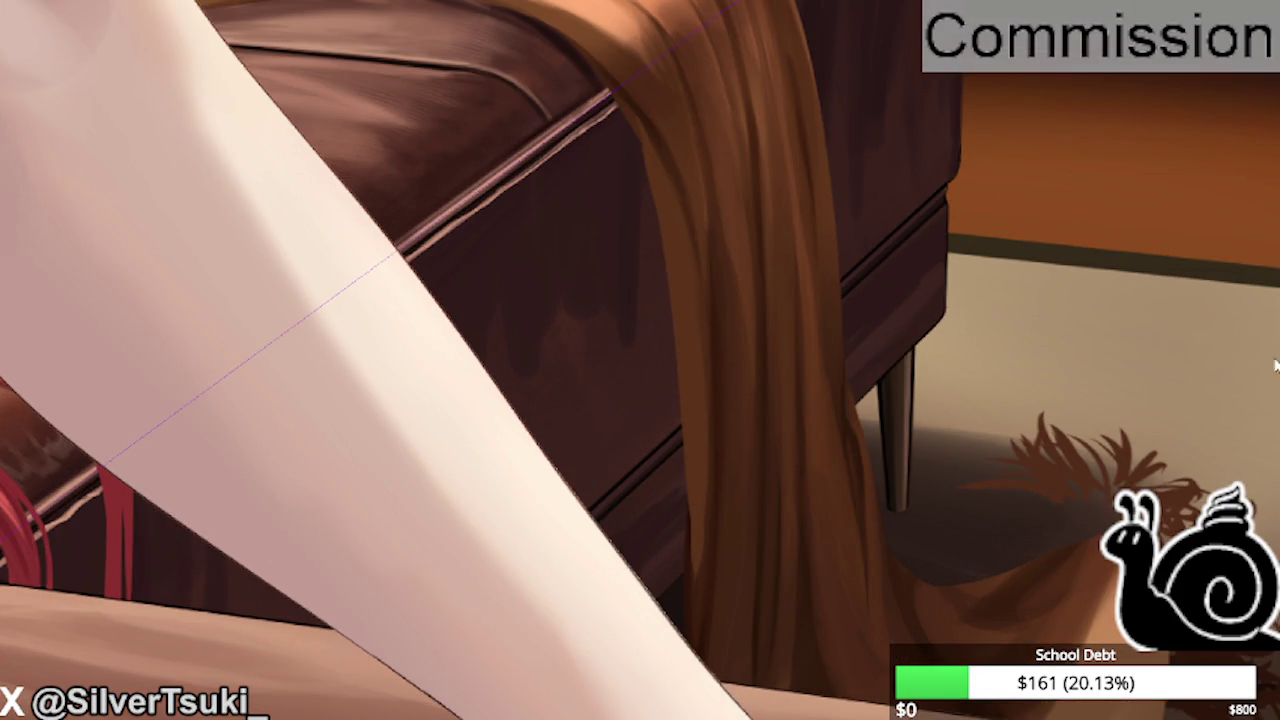
pyautogui.press(']')
pyautogui.press('[')
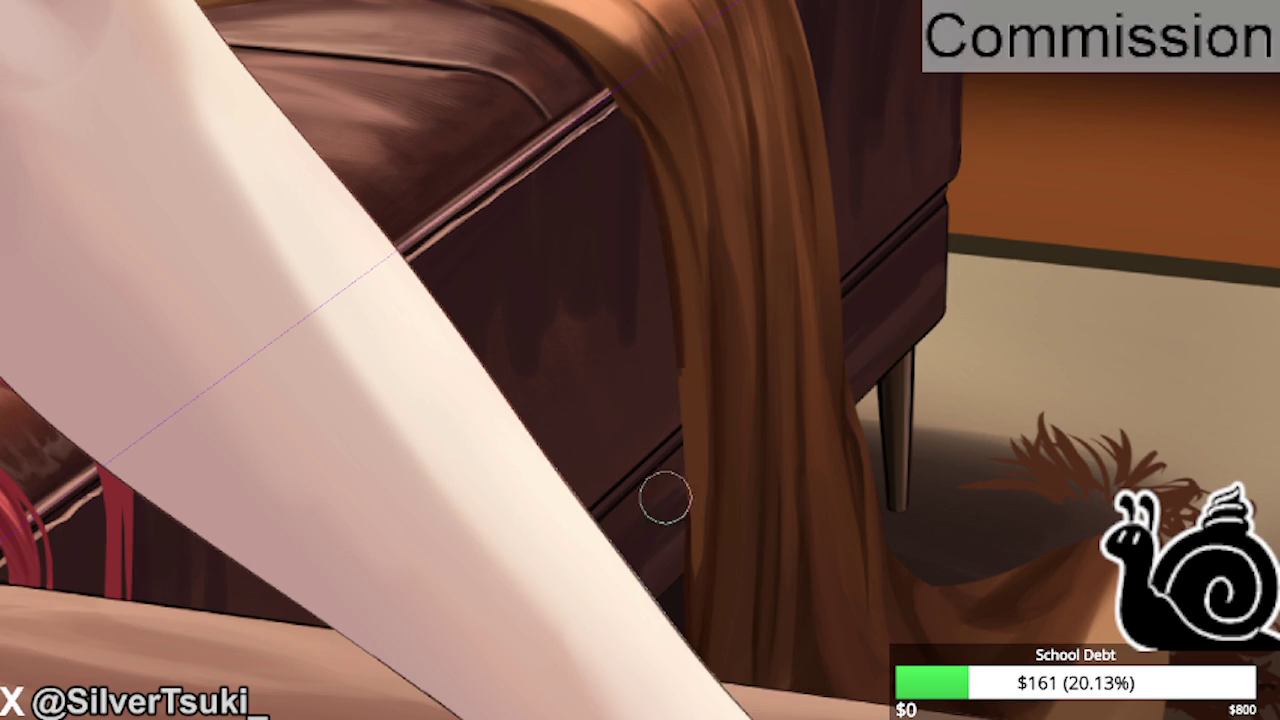
pyautogui.hotkey('ctrl', 'z')
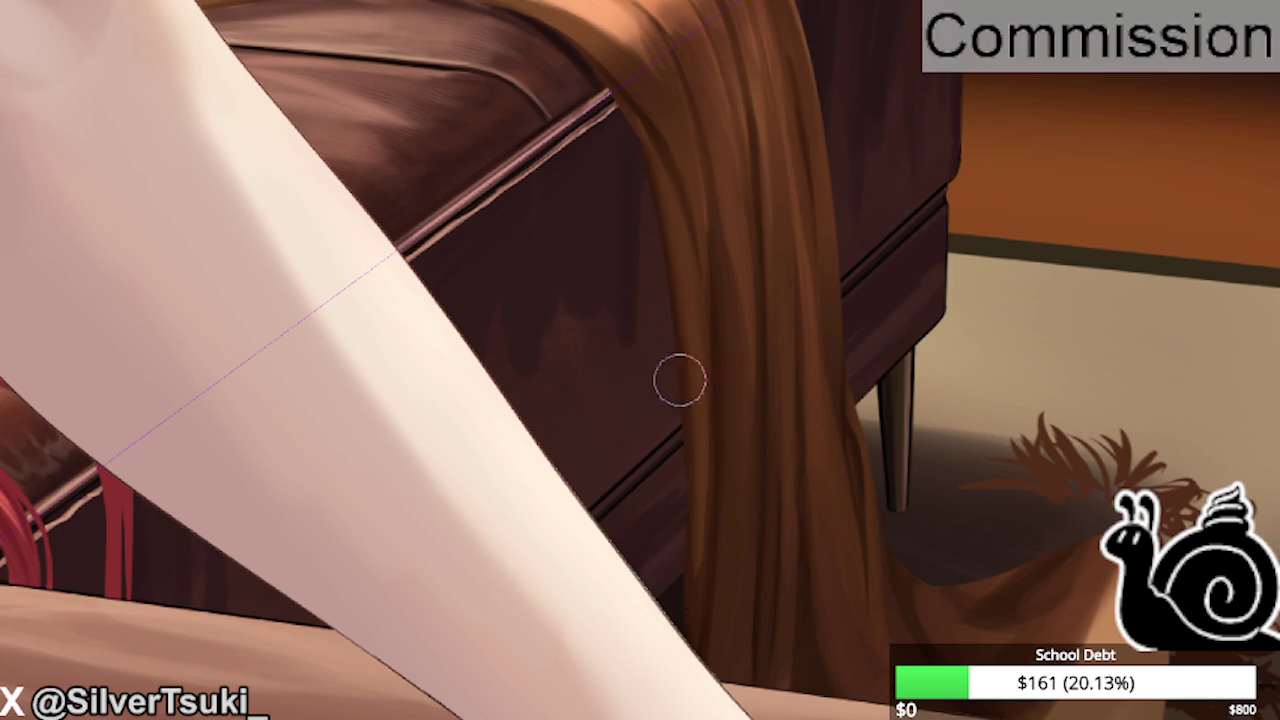
pyautogui.scroll(-1, 677, 377)
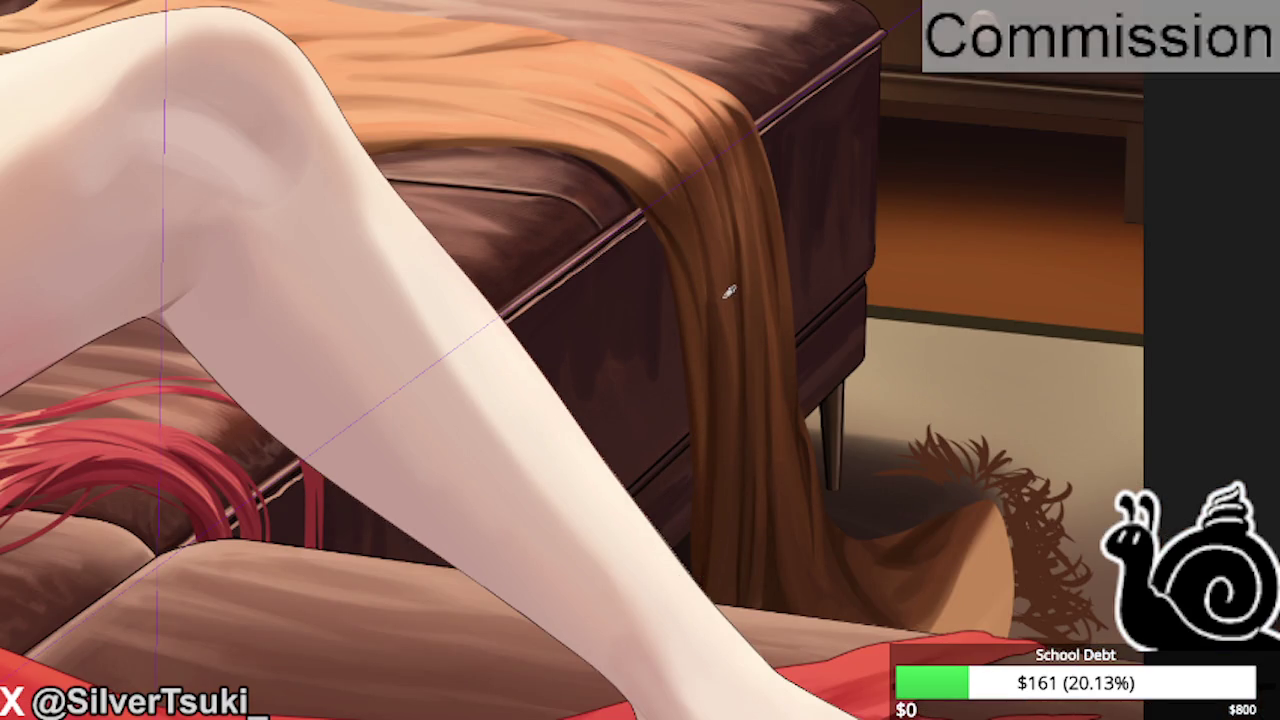
pyautogui.moveTo(720, 271)
pyautogui.mouseDown()
pyautogui.moveTo(728, 571)
pyautogui.moveTo(728, 513)
pyautogui.mouseUp()
pyautogui.hotkey('ctrl', 'z')
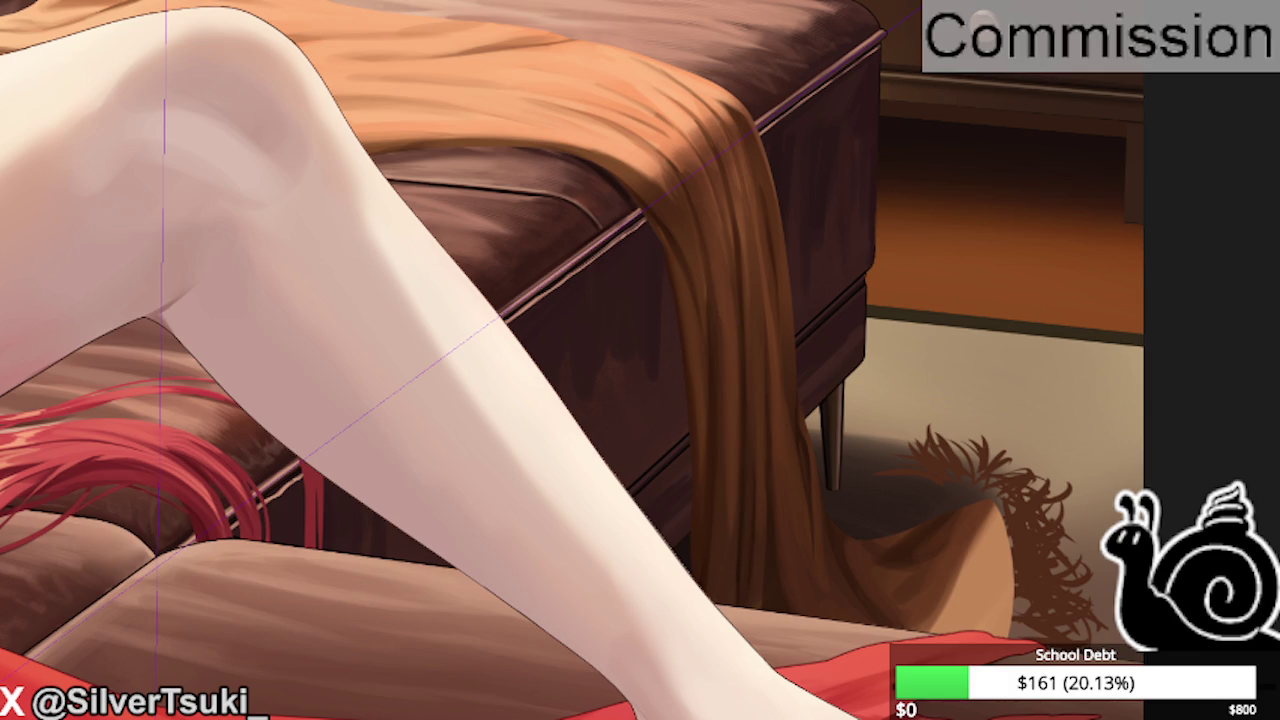
# Level the canvas rotation and repaint the shading on the ottoman's top.
pyautogui.scroll(1, 720, 346)
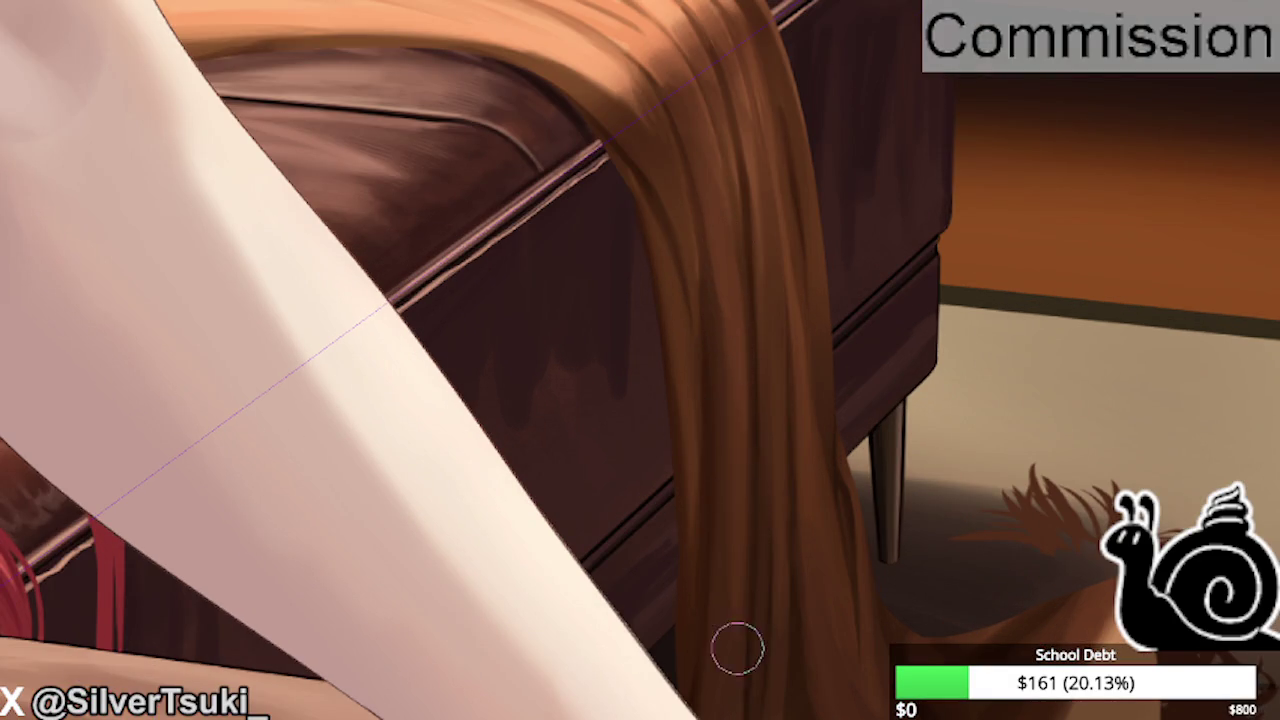
pyautogui.scroll(-1, 716, 592)
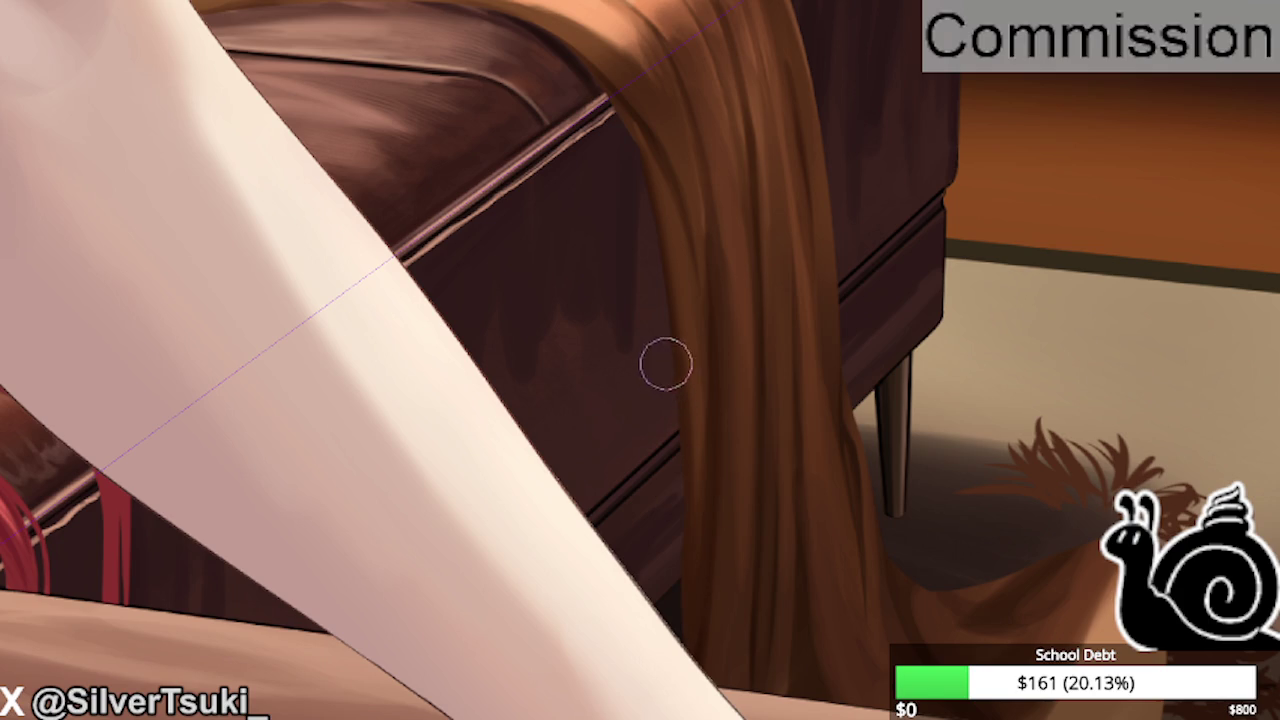
pyautogui.scroll(-2, 660, 300)
pyautogui.scroll(2, 654, 263)
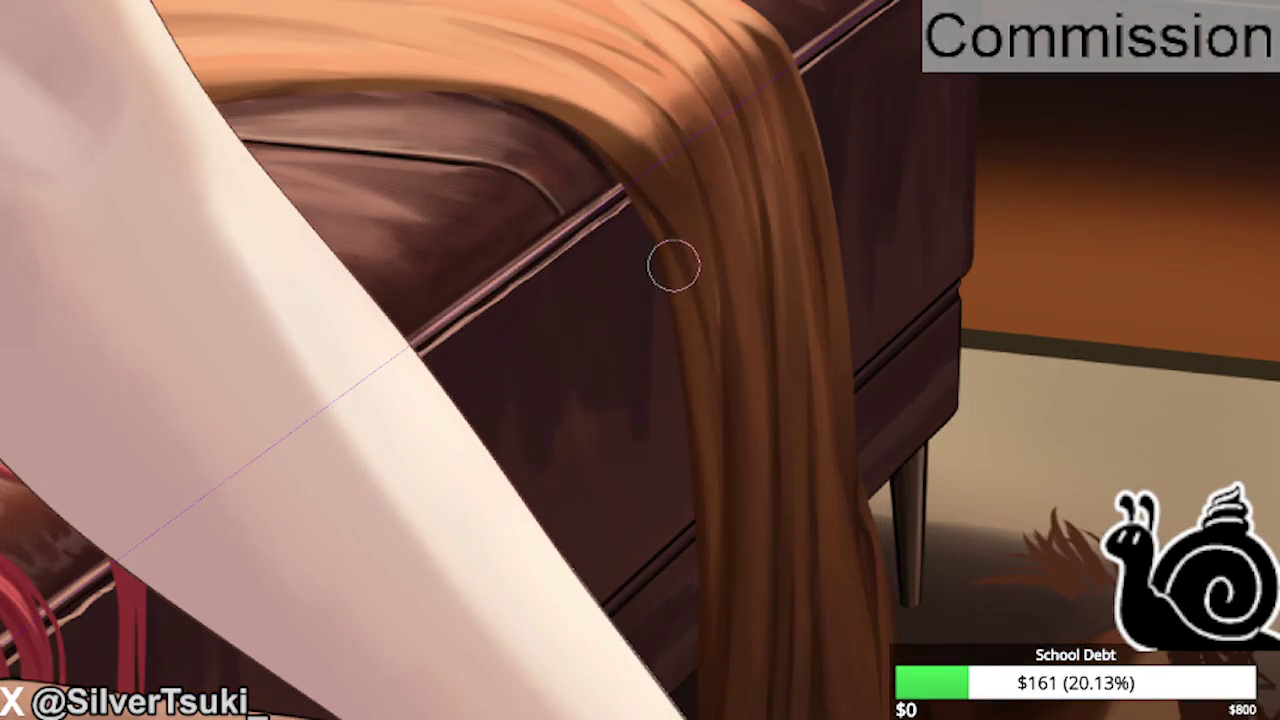
pyautogui.scroll(-1, 669, 286)
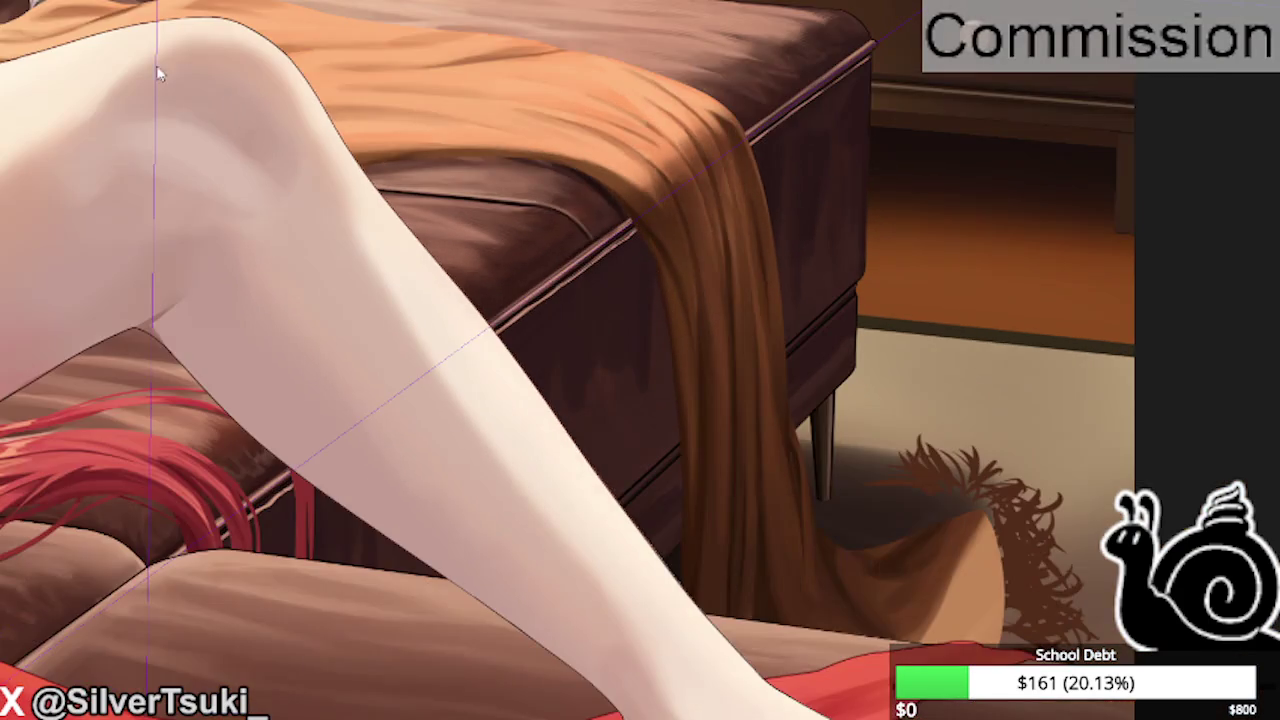
pyautogui.moveTo(156, 72); pyautogui.dragTo(557, 100)
pyautogui.scroll(2, 557, 100)
pyautogui.moveTo(672, 162); pyautogui.dragTo(571, 80)
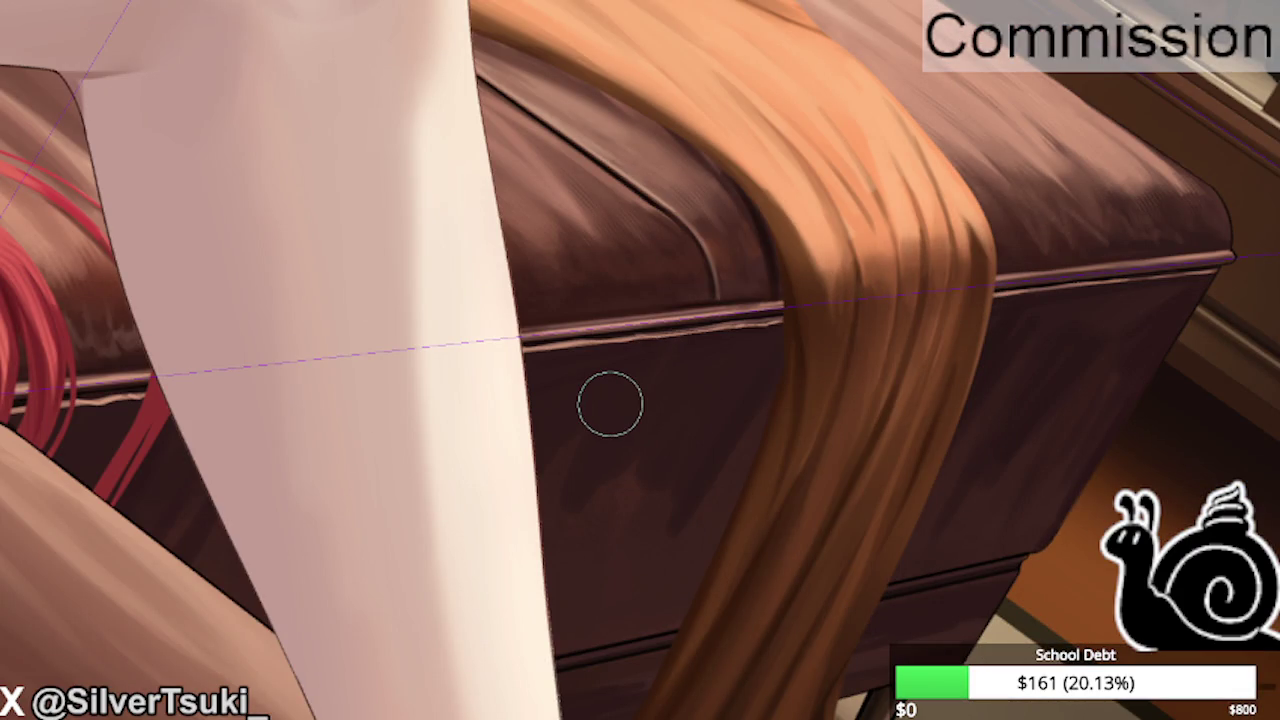
pyautogui.scroll(-5, 610, 403)
pyautogui.moveTo(500, 410)
pyautogui.mouseDown()
pyautogui.moveTo(396, 419)
pyautogui.moveTo(384, 402)
pyautogui.mouseUp()
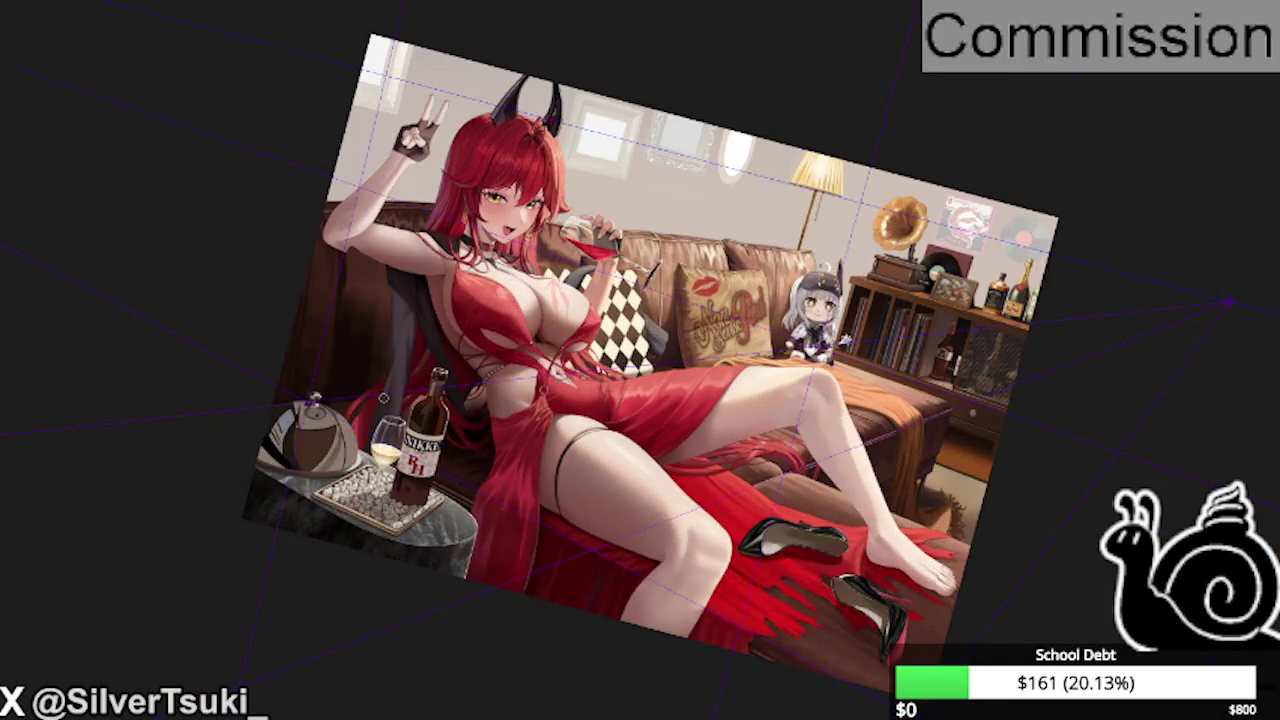
# Reset rotation, review the artwork at several zooms, and reveal the dark green pillow.
pyautogui.press('5')
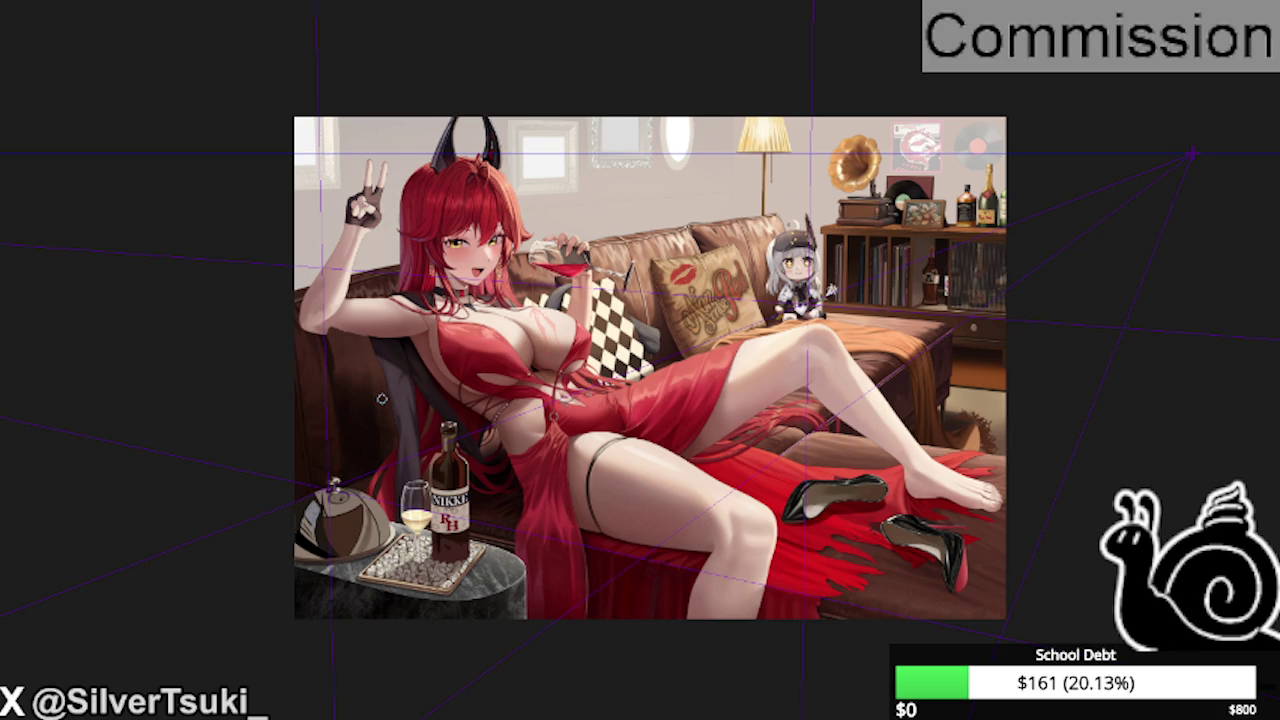
pyautogui.hotkey('ctrl', '+')
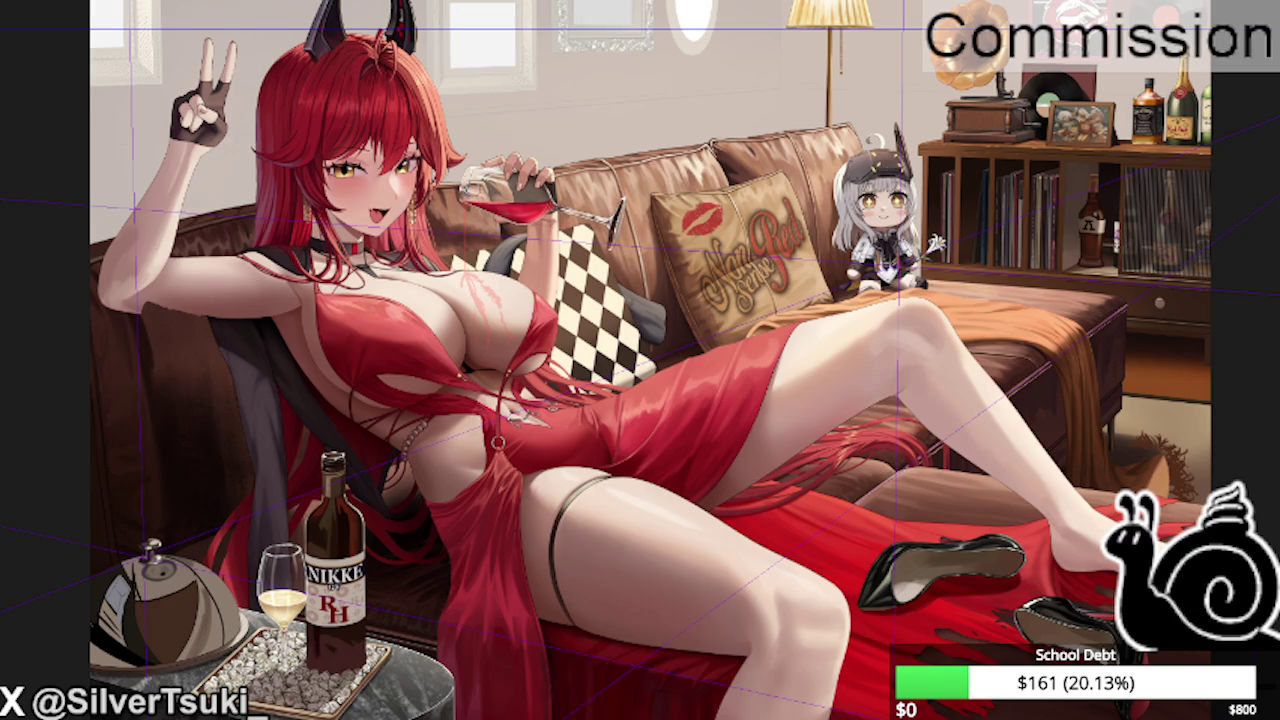
pyautogui.hotkey('ctrl', '0')
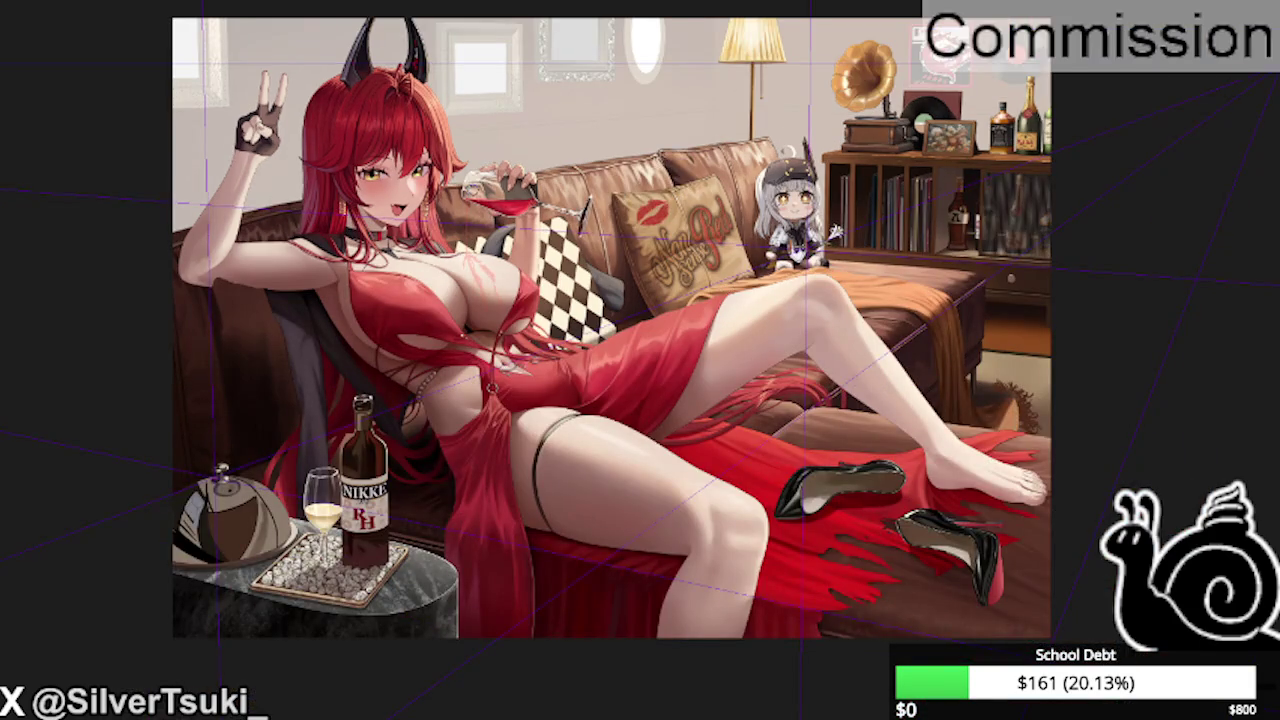
pyautogui.hotkey('ctrl', '-')
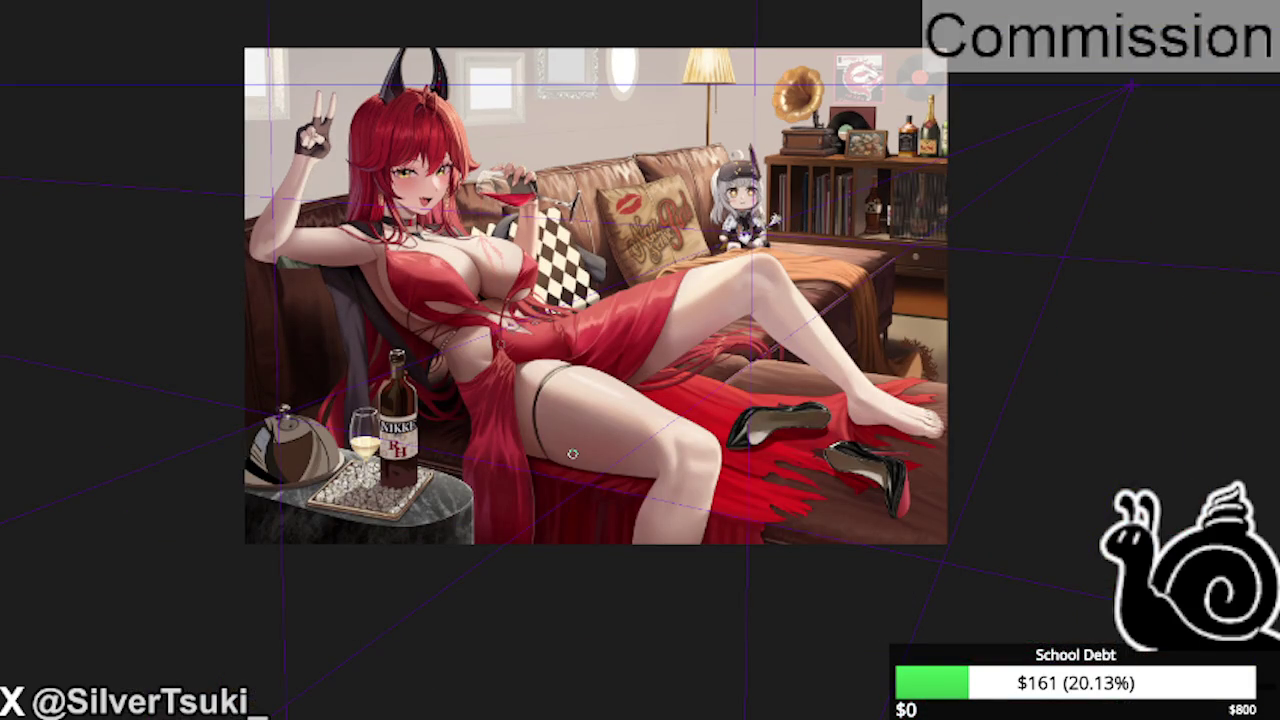
pyautogui.hotkey('ctrl', 'z')
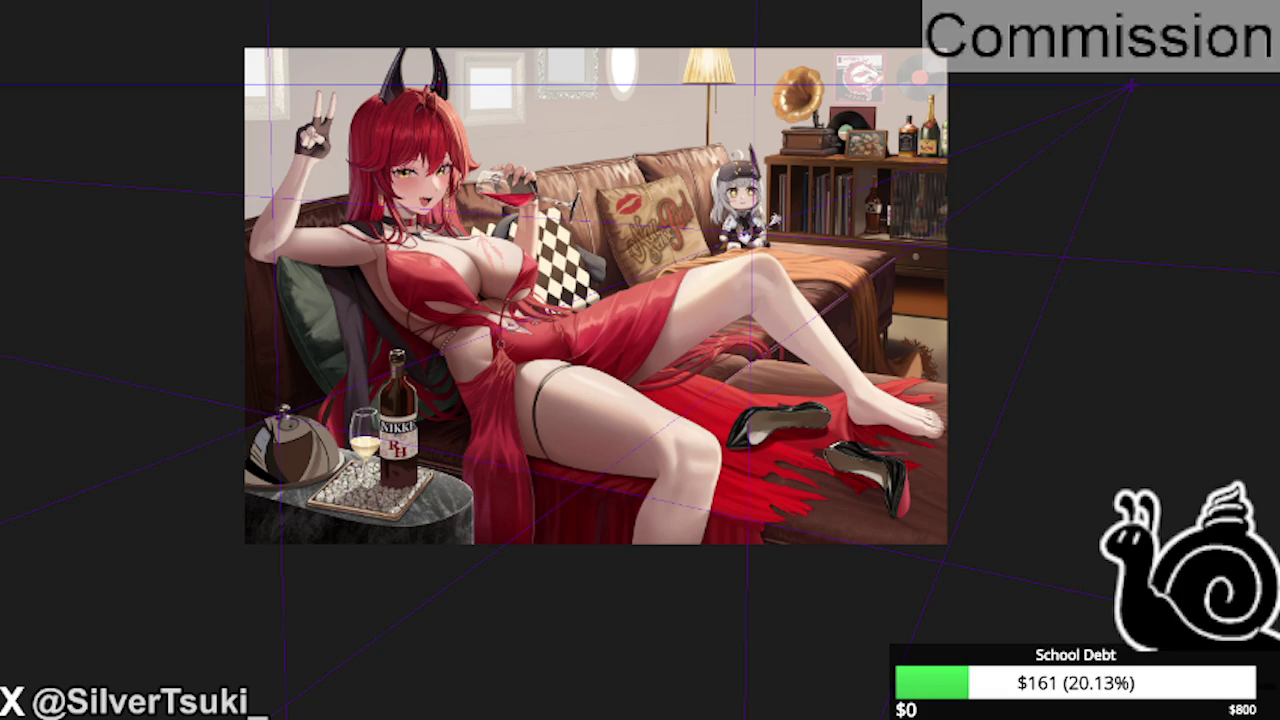
pyautogui.scroll(2, 492, 185)
pyautogui.scroll(-1, 525, 302)
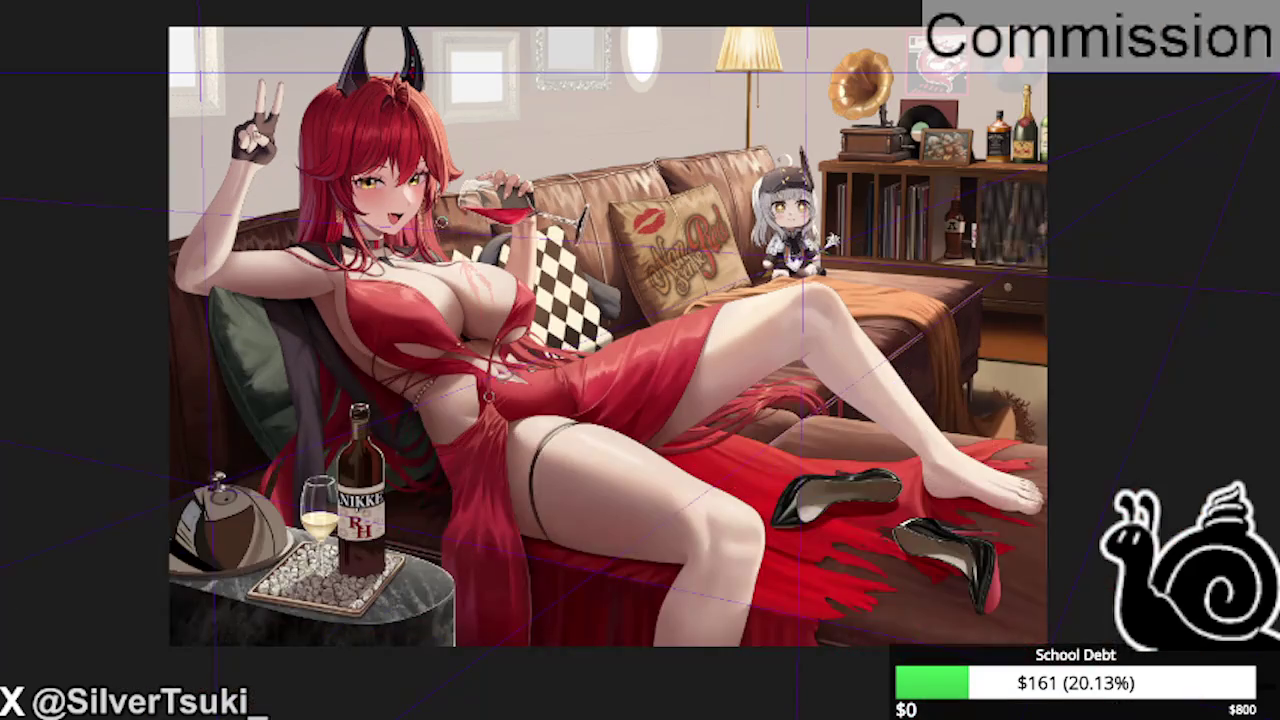
pyautogui.scroll(1, 820, 258)
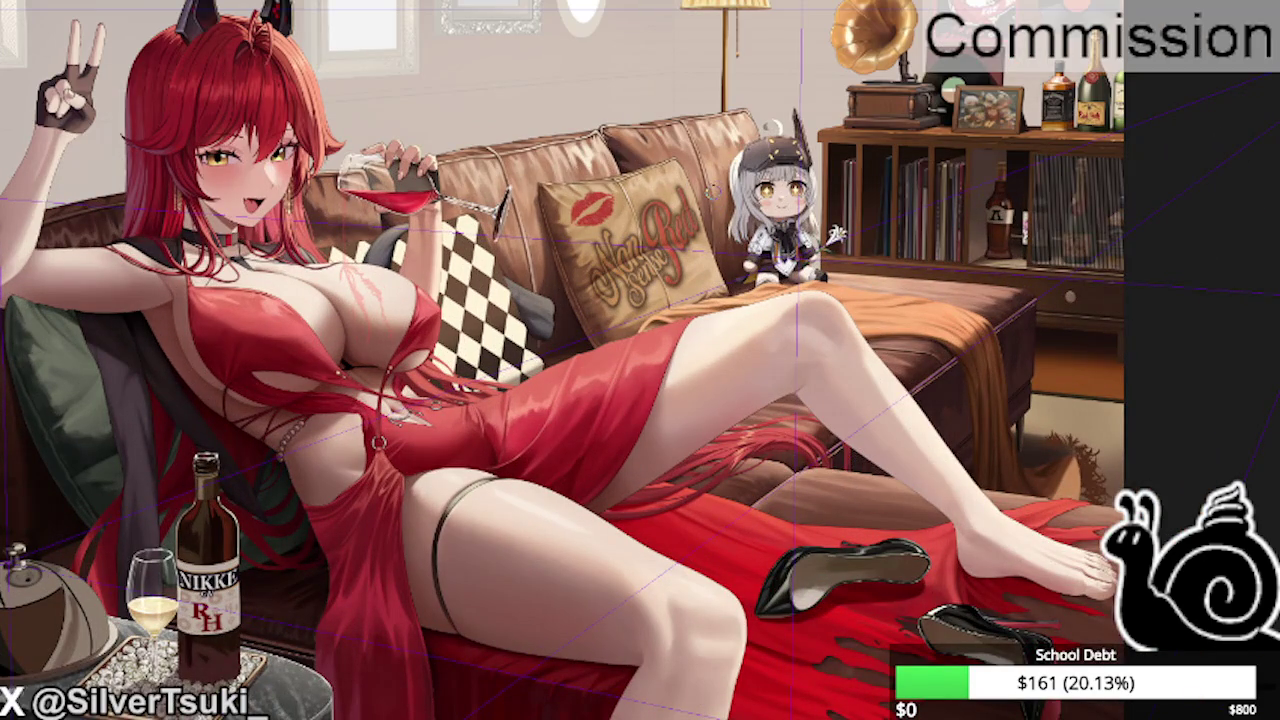
pyautogui.scroll(-1, 708, 195)
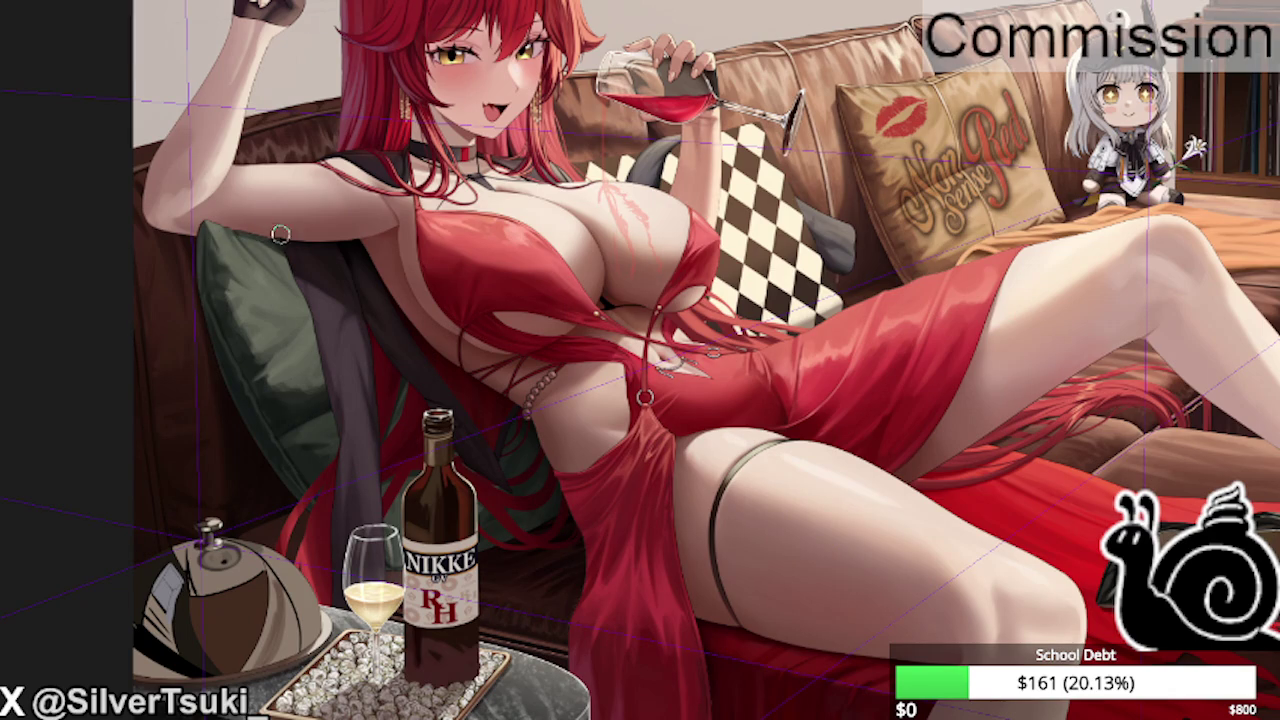
pyautogui.scroll(1, 300, 272)
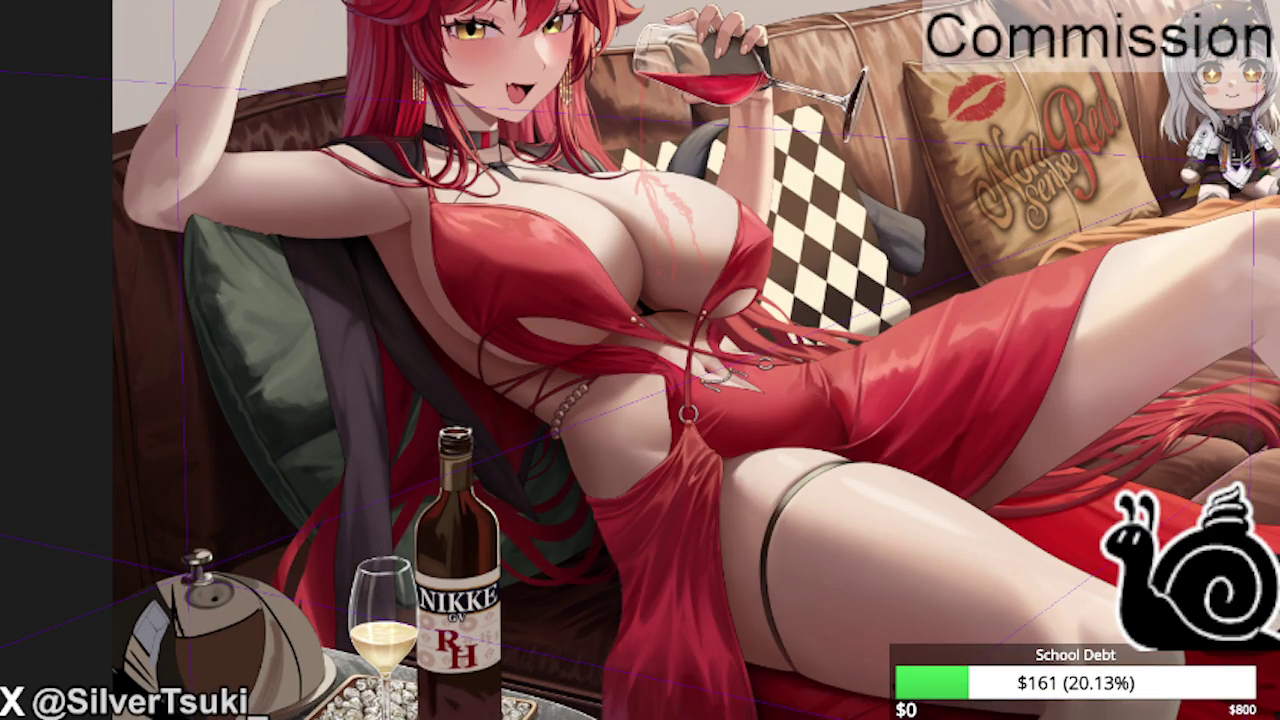
pyautogui.scroll(-3, 872, 284)
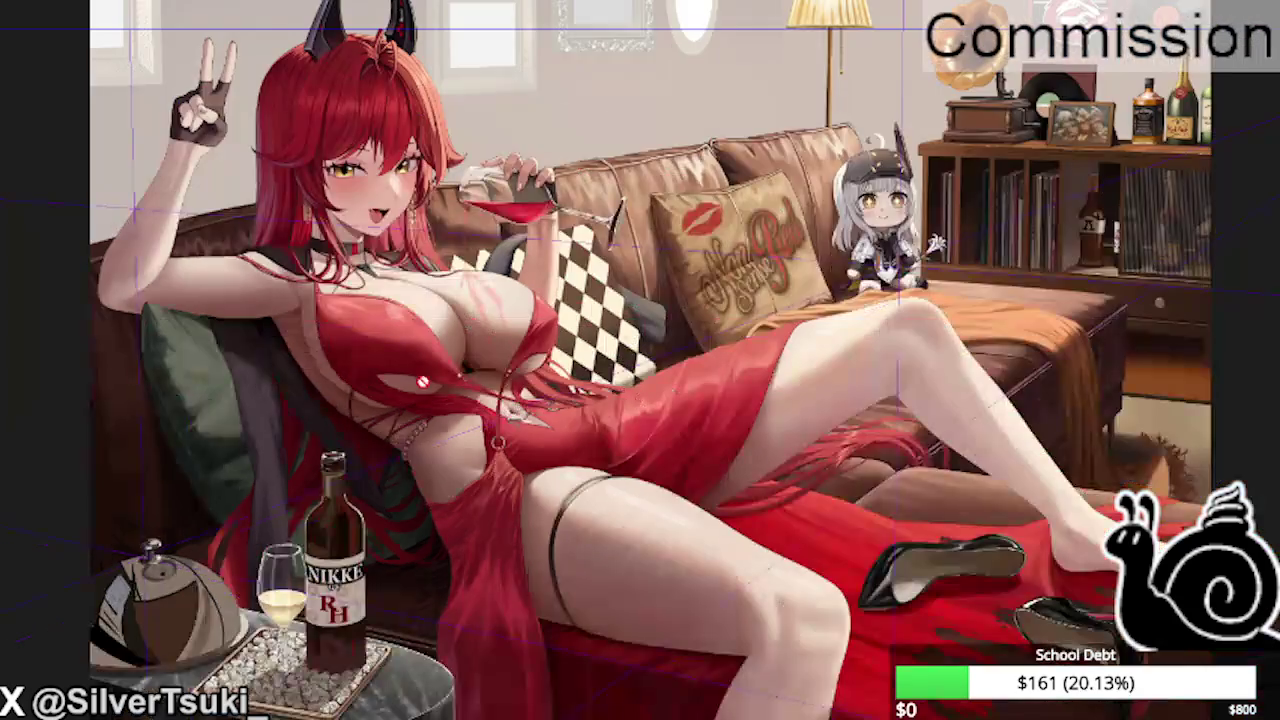
pyautogui.scroll(4, 840, 262)
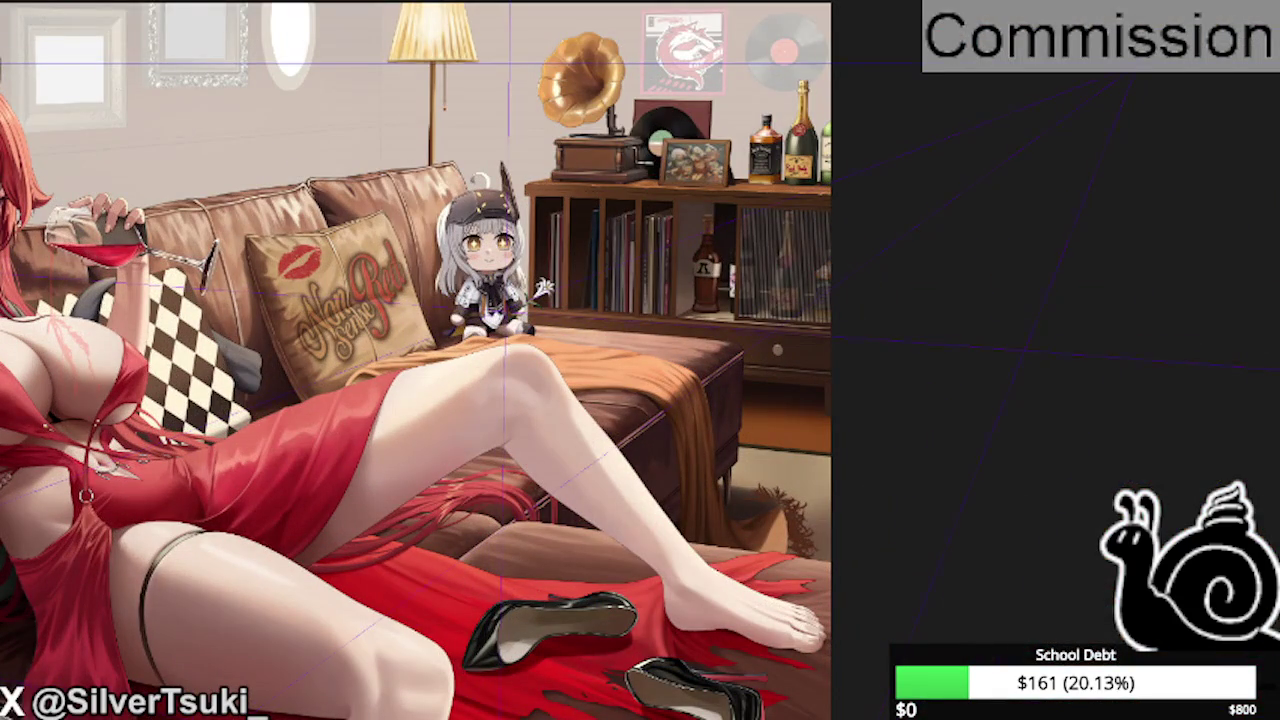
pyautogui.scroll(2, 694, 383)
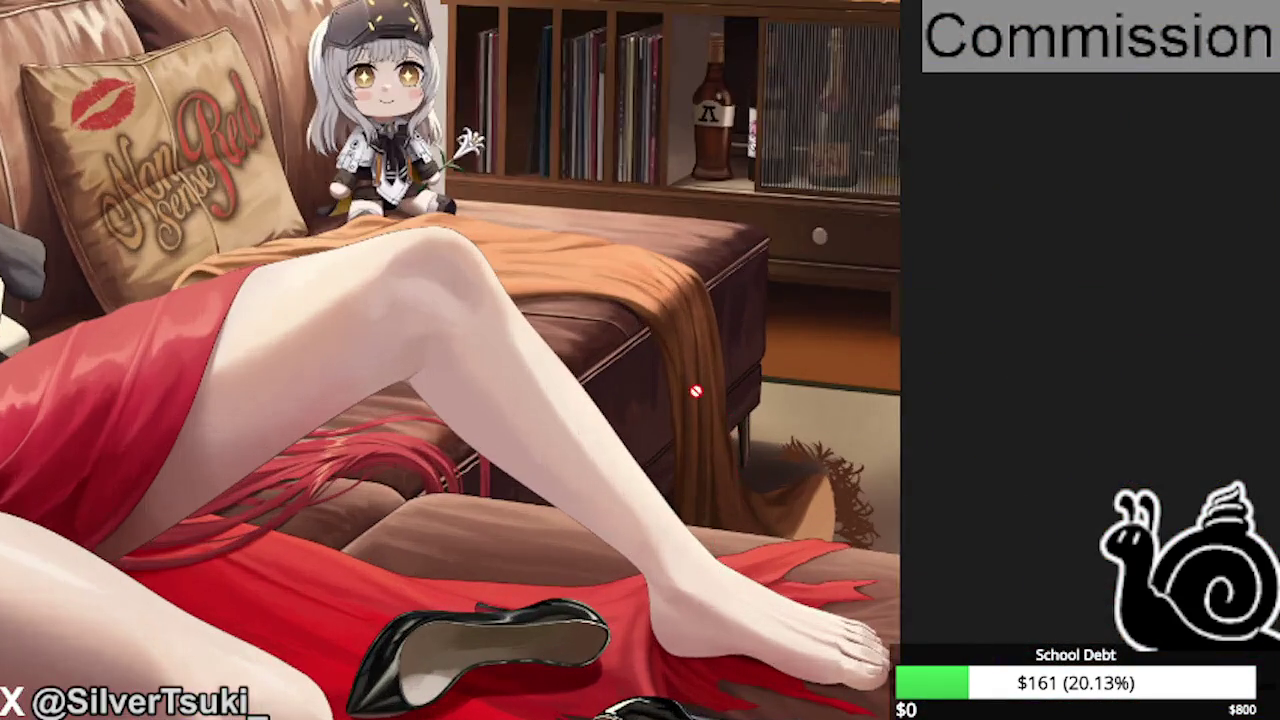
pyautogui.scroll(2, 663, 400)
pyautogui.scroll(1, 916, 446)
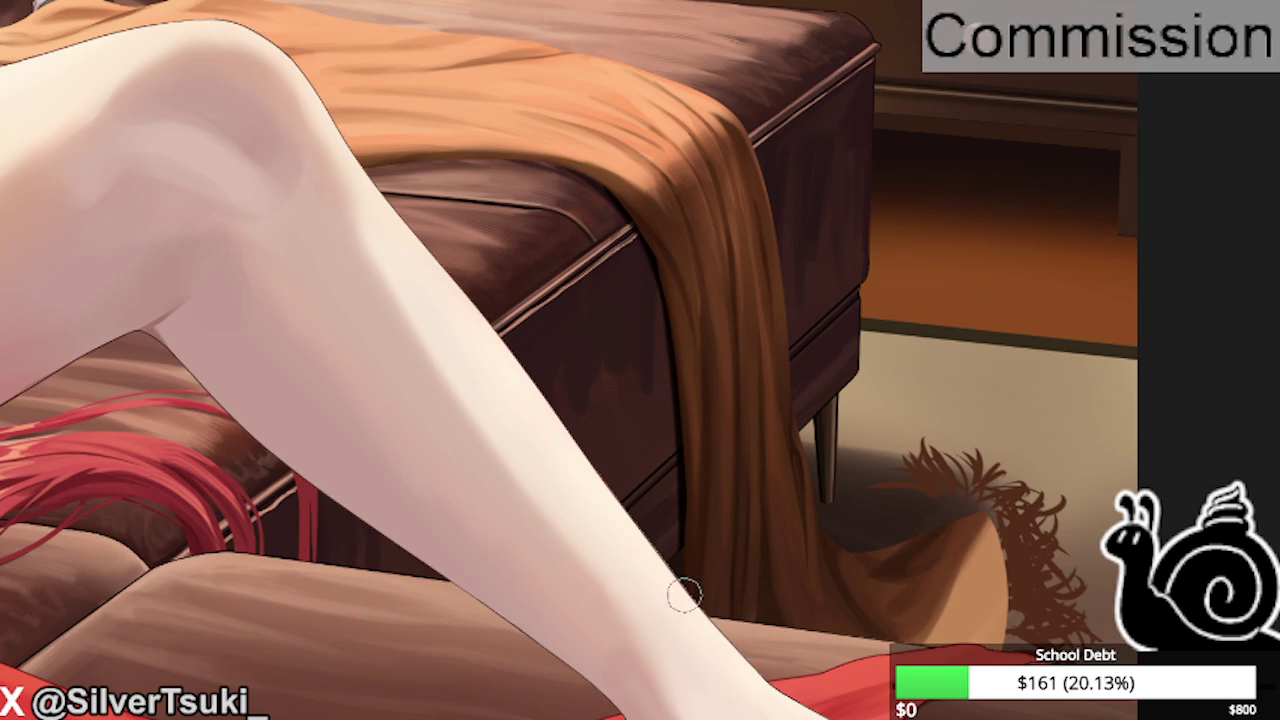
# Draw a dark edge line along the hanging blanket fold, then rotate and zoom in.
pyautogui.moveTo(635, 225); pyautogui.dragTo(668, 340)
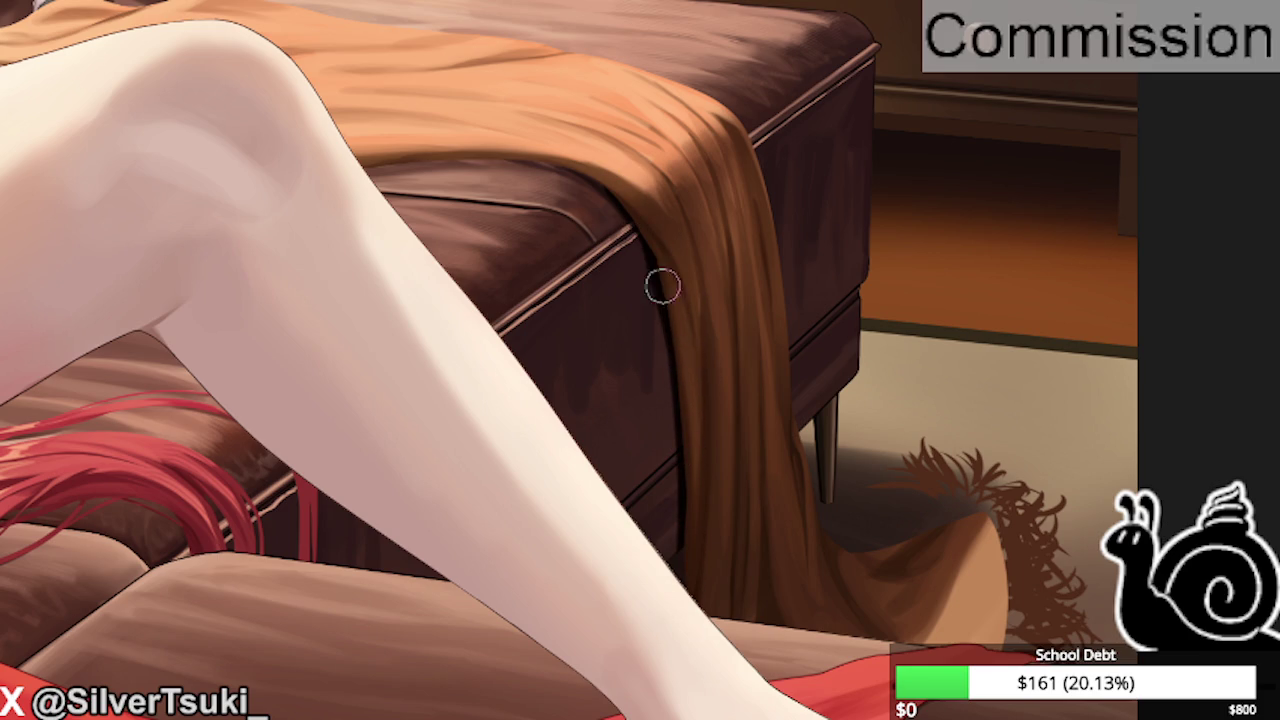
pyautogui.hotkey('ctrl', ']')
pyautogui.hotkey('ctrl', ']')
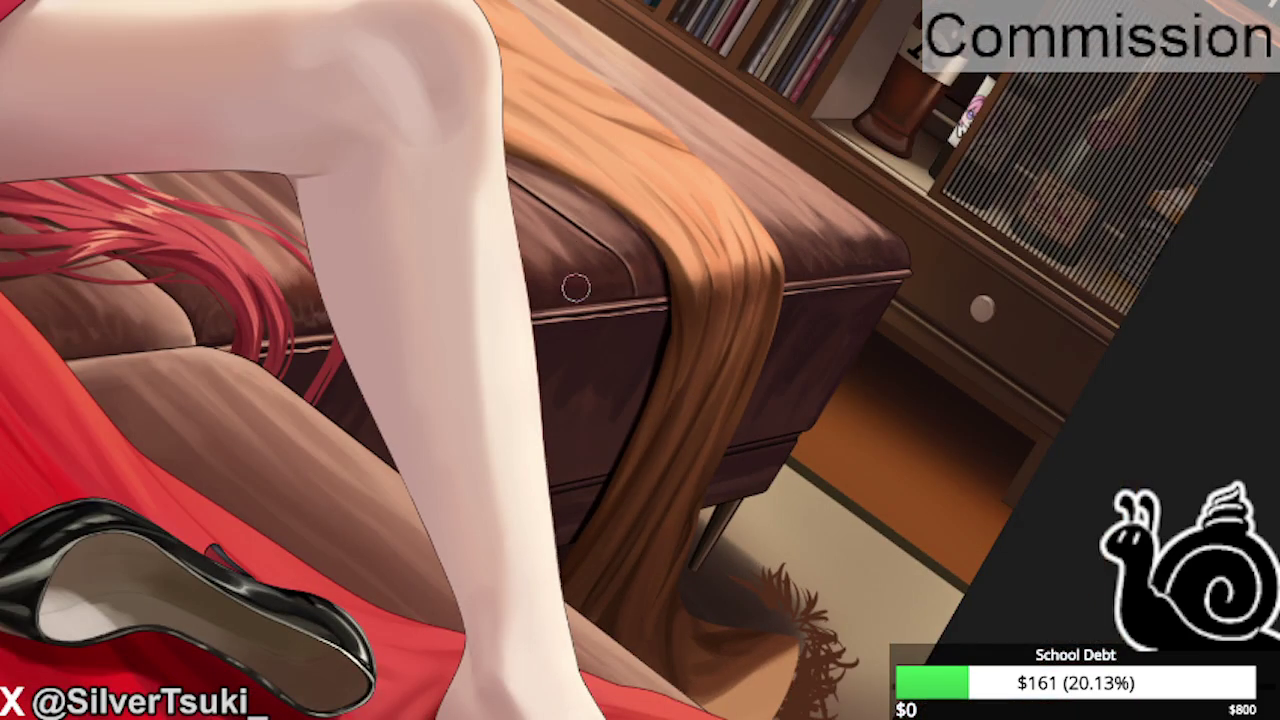
pyautogui.hotkey('ctrl', '+')
pyautogui.hotkey('ctrl', '+')
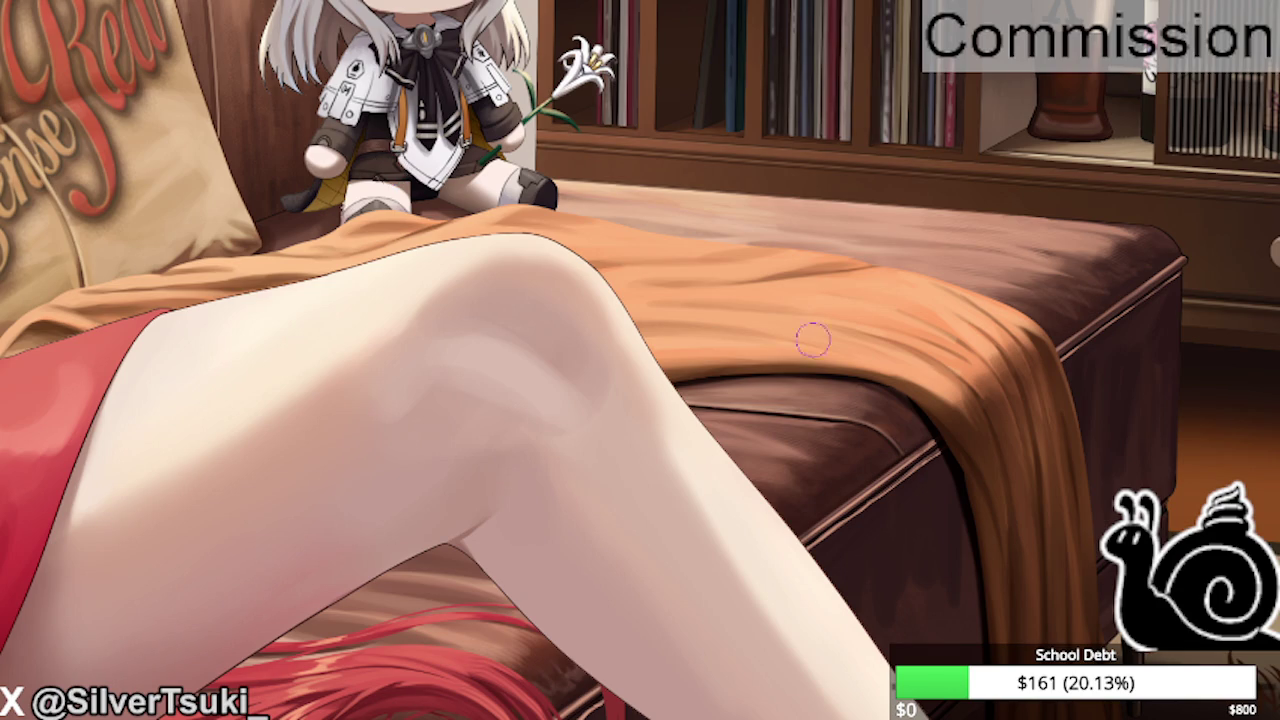
# Zoom in and out around the ottoman to inspect its bare leather top.
pyautogui.scroll(-1, 724, 338)
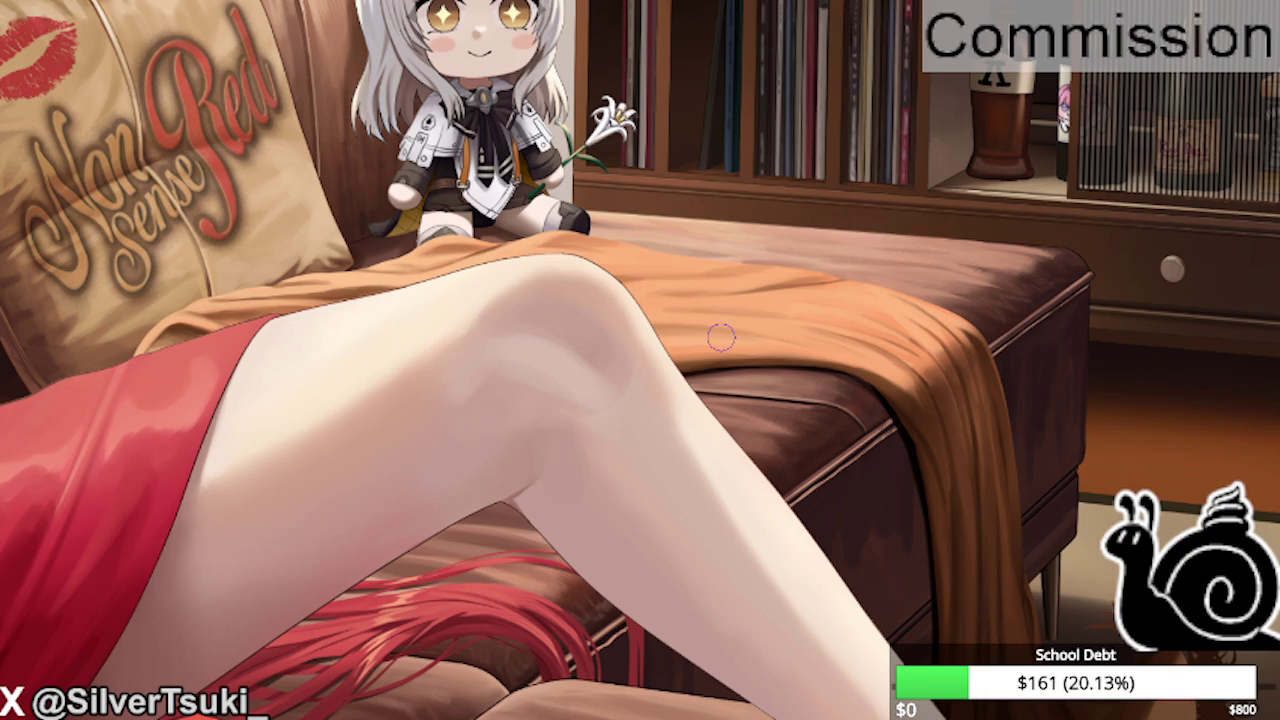
pyautogui.scroll(-1, 721, 338)
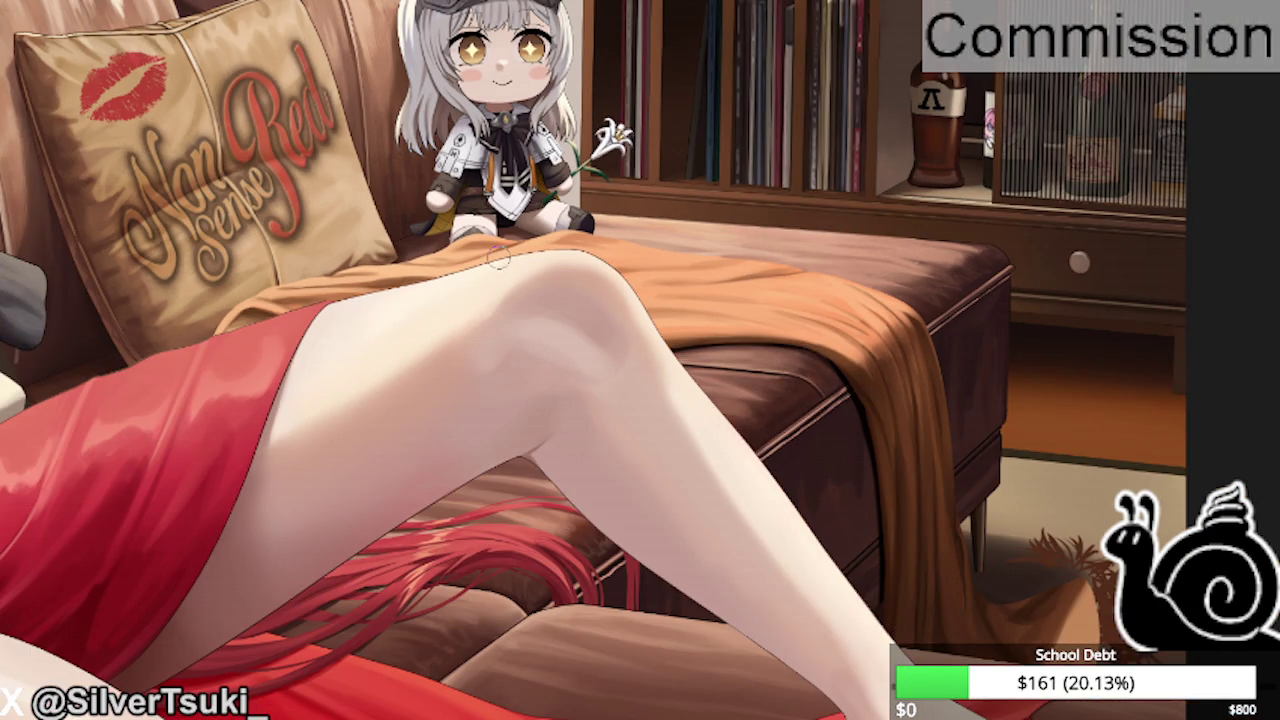
pyautogui.scroll(-2, 498, 256)
pyautogui.scroll(2, 1000, 350)
pyautogui.scroll(2, 1248, 357)
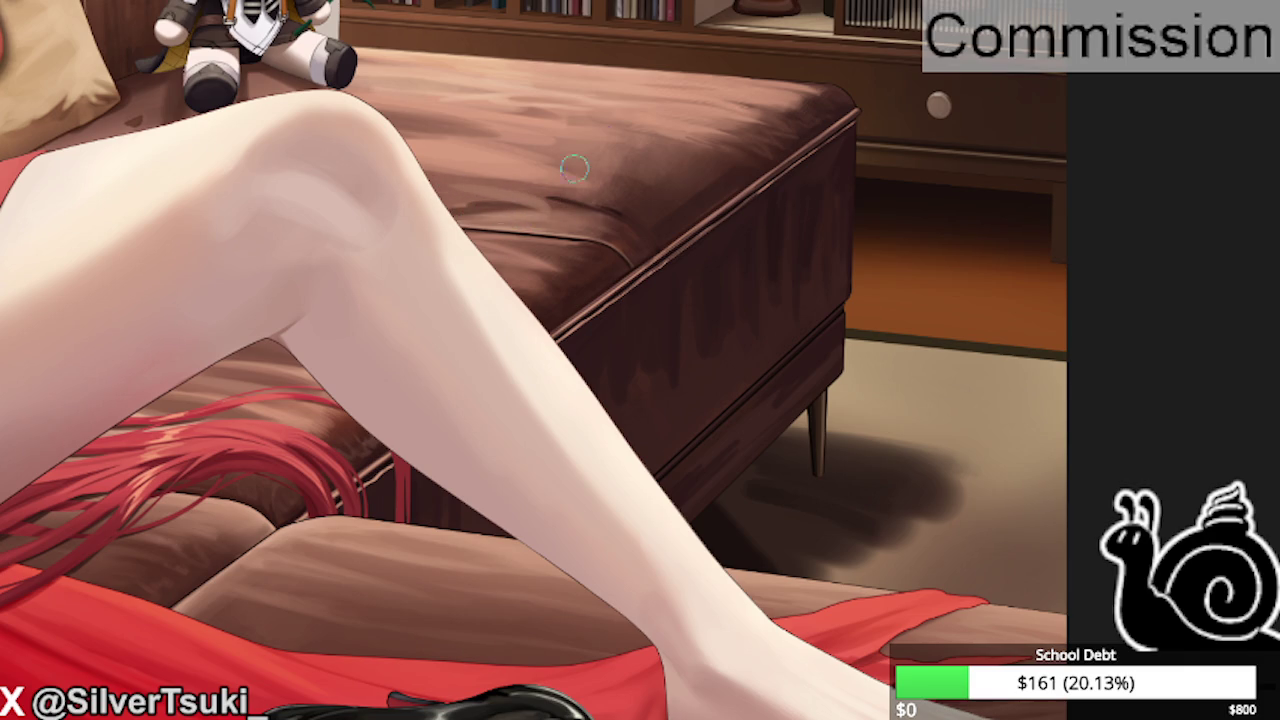
# Blend lighter streaky highlights across the ottoman's leather top toward its rounded front edge.
pyautogui.scroll(1, 571, 166)
pyautogui.moveTo(506, 230)
pyautogui.mouseDown()
pyautogui.moveTo(400, 206)
pyautogui.moveTo(530, 220)
pyautogui.moveTo(377, 190)
pyautogui.moveTo(530, 225)
pyautogui.moveTo(446, 237)
pyautogui.moveTo(380, 225)
pyautogui.moveTo(554, 206)
pyautogui.moveTo(401, 185)
pyautogui.moveTo(374, 194)
pyautogui.moveTo(400, 191)
pyautogui.moveTo(349, 163)
pyautogui.moveTo(535, 179)
pyautogui.moveTo(400, 150)
pyautogui.moveTo(588, 206)
pyautogui.moveTo(509, 200)
pyautogui.moveTo(415, 165)
pyautogui.moveTo(310, 174)
pyautogui.mouseUp()
pyautogui.press('r')
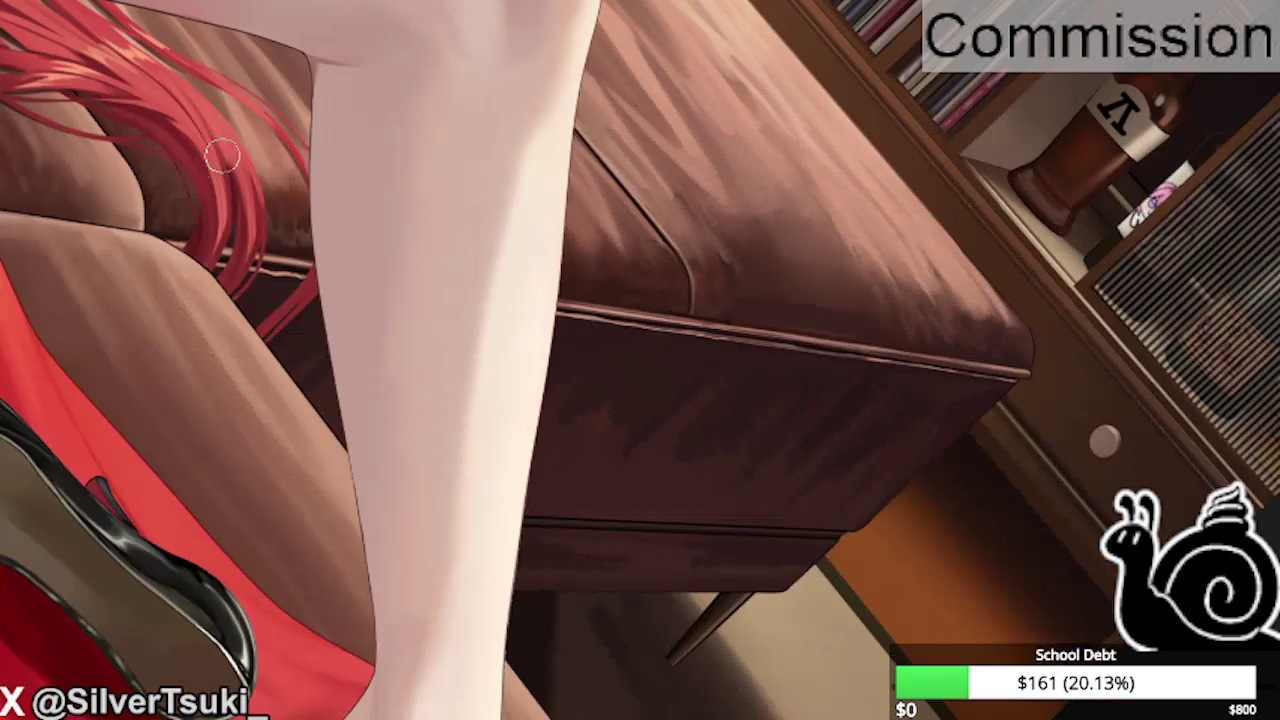
pyautogui.moveTo(657, 130)
pyautogui.mouseDown()
pyautogui.moveTo(610, 40)
pyautogui.moveTo(645, 115)
pyautogui.mouseUp()
pyautogui.moveTo(600, 30); pyautogui.dragTo(718, 170)
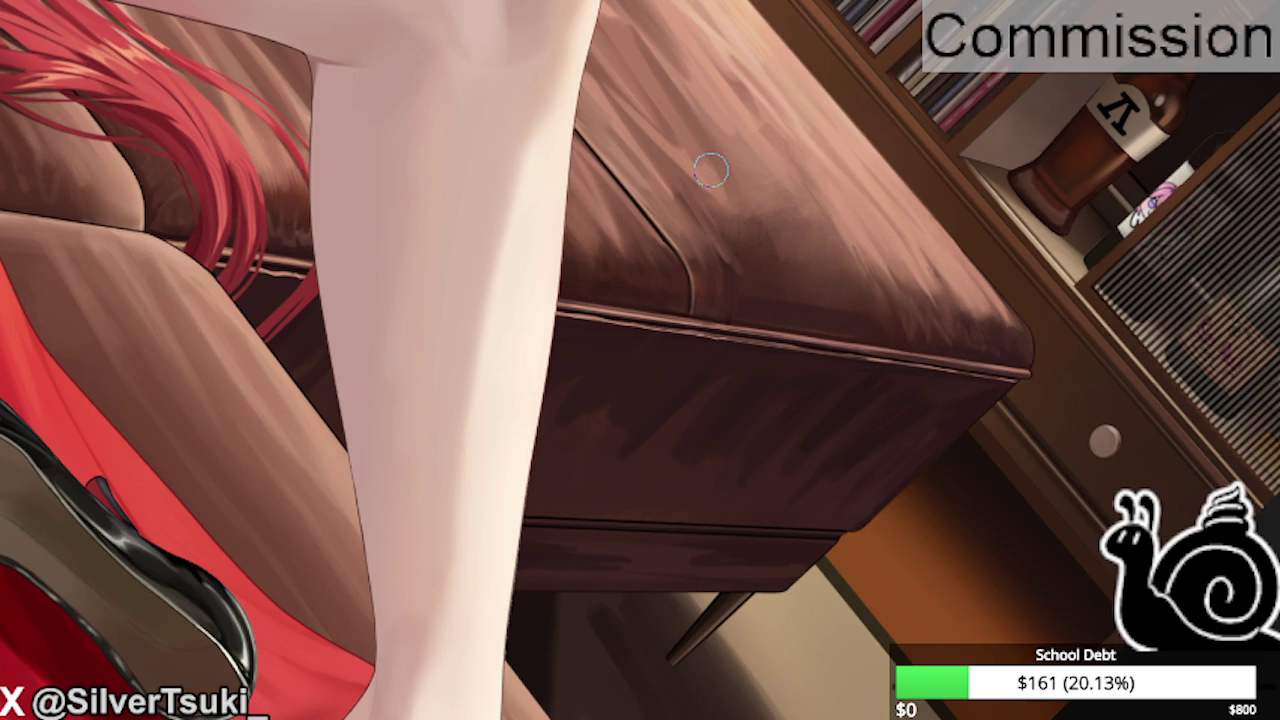
# Paint a long dark shadow stroke down the brown ottoman's drawer side.
pyautogui.moveTo(711, 170); pyautogui.dragTo(708, 160)
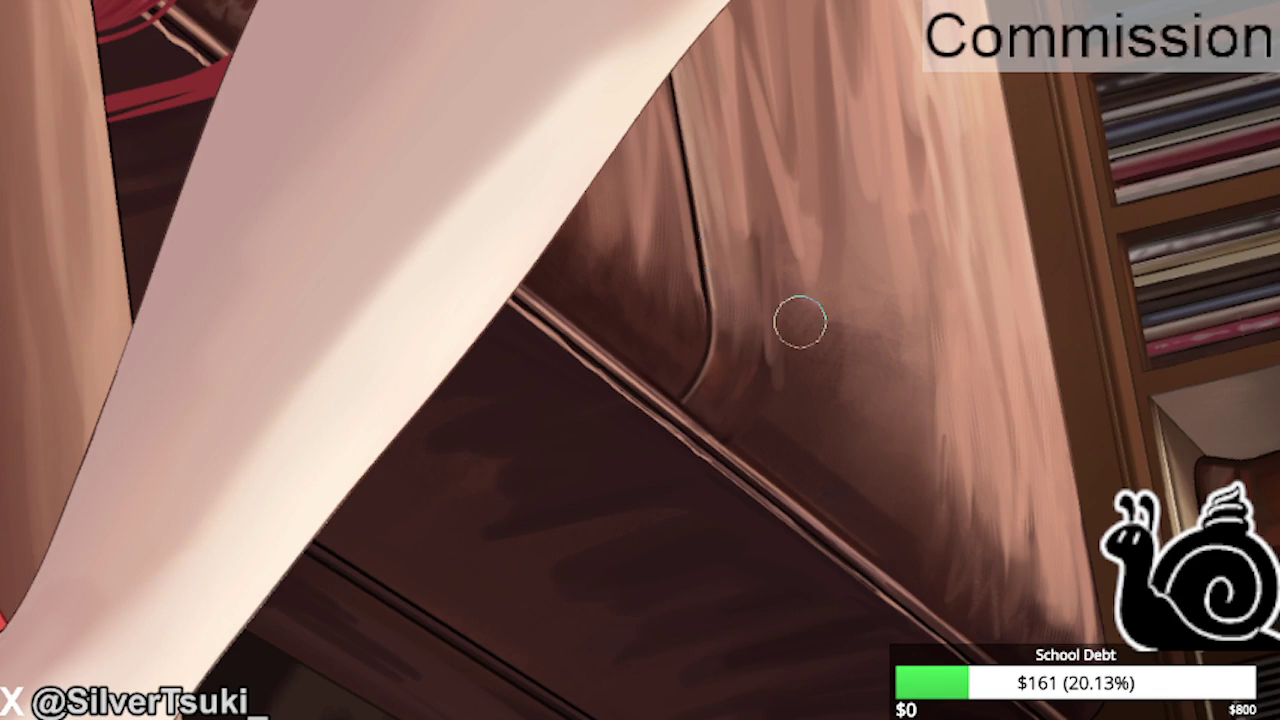
pyautogui.scroll(-2, 800, 320)
pyautogui.scroll(-2, 777, 420)
pyautogui.scroll(3, 791, 383)
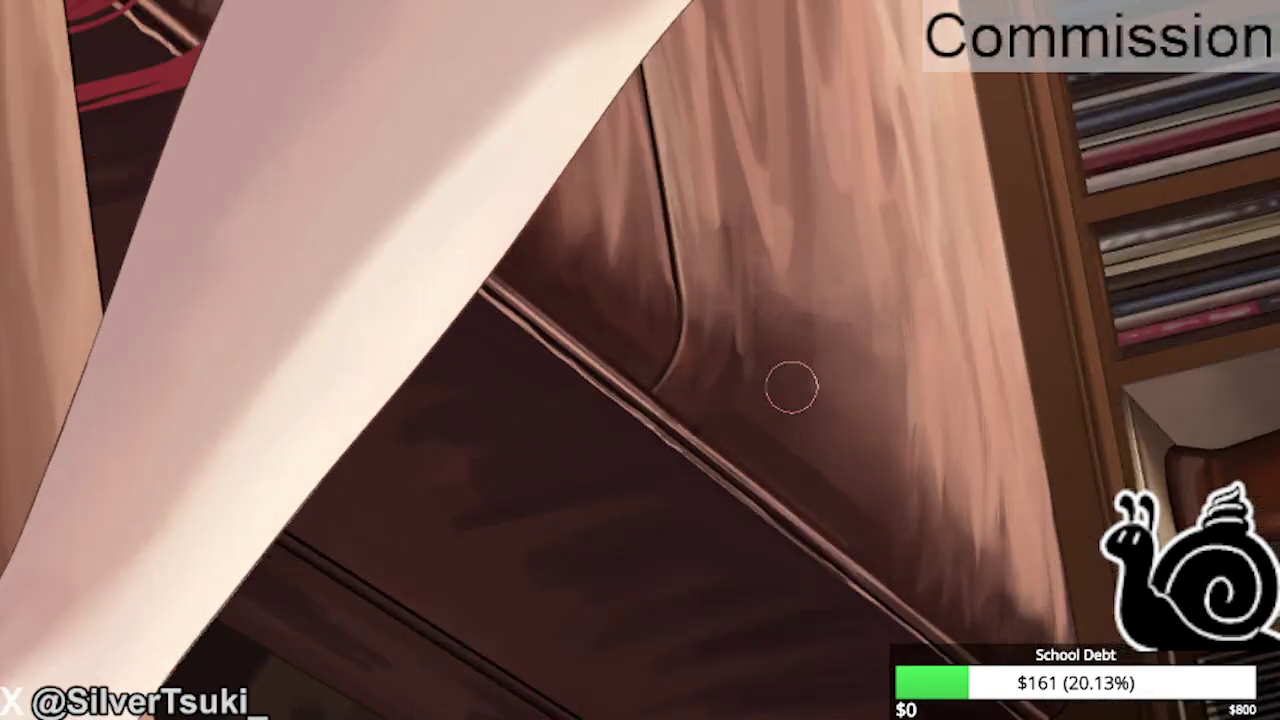
pyautogui.scroll(2, 560, 351)
pyautogui.scroll(-1, 560, 351)
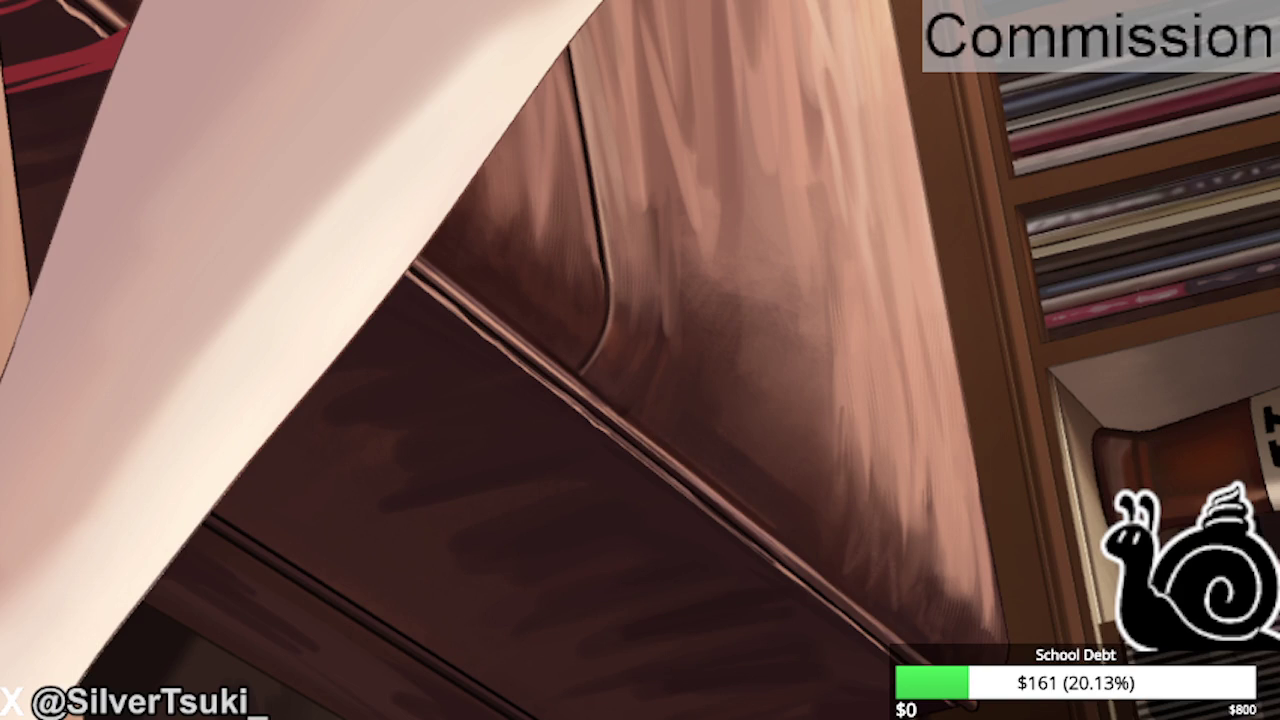
pyautogui.moveTo(660, 10); pyautogui.dragTo(200, 615)
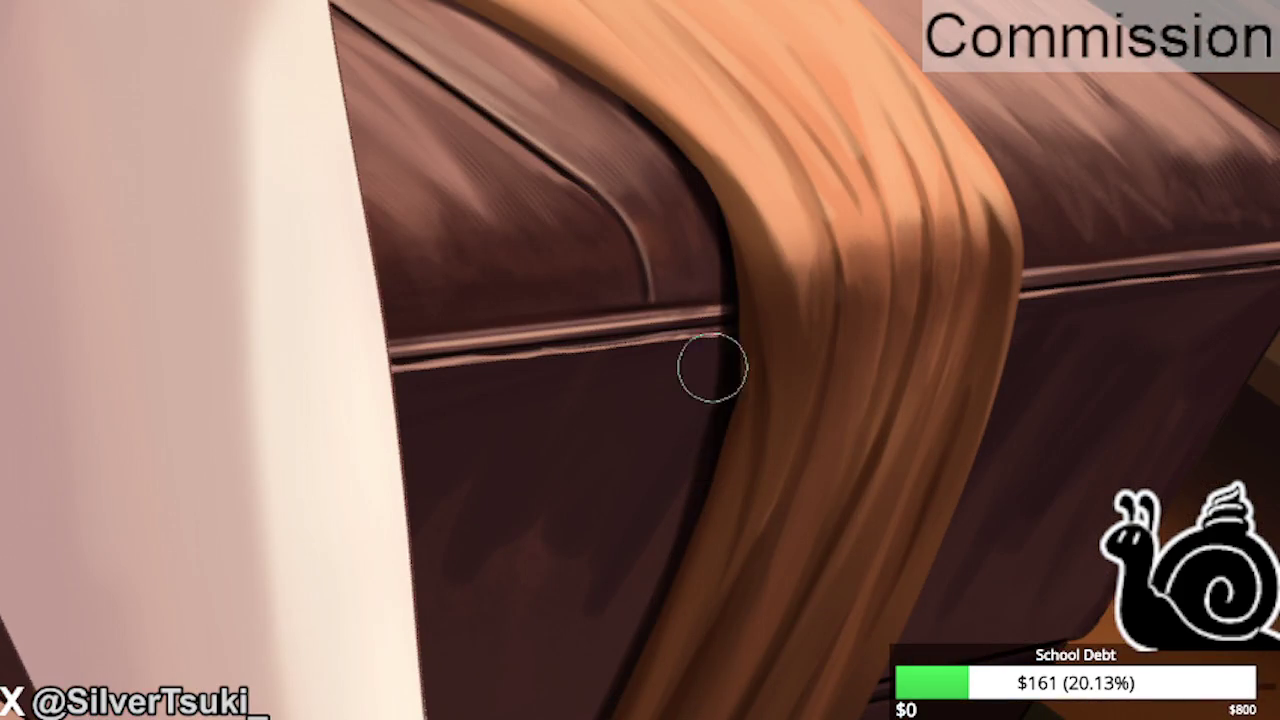
# Try a light highlight along the ottoman's edge, then undo it.
pyautogui.moveTo(716, 345); pyautogui.dragTo(673, 557)
pyautogui.hotkey('ctrl', 'z')
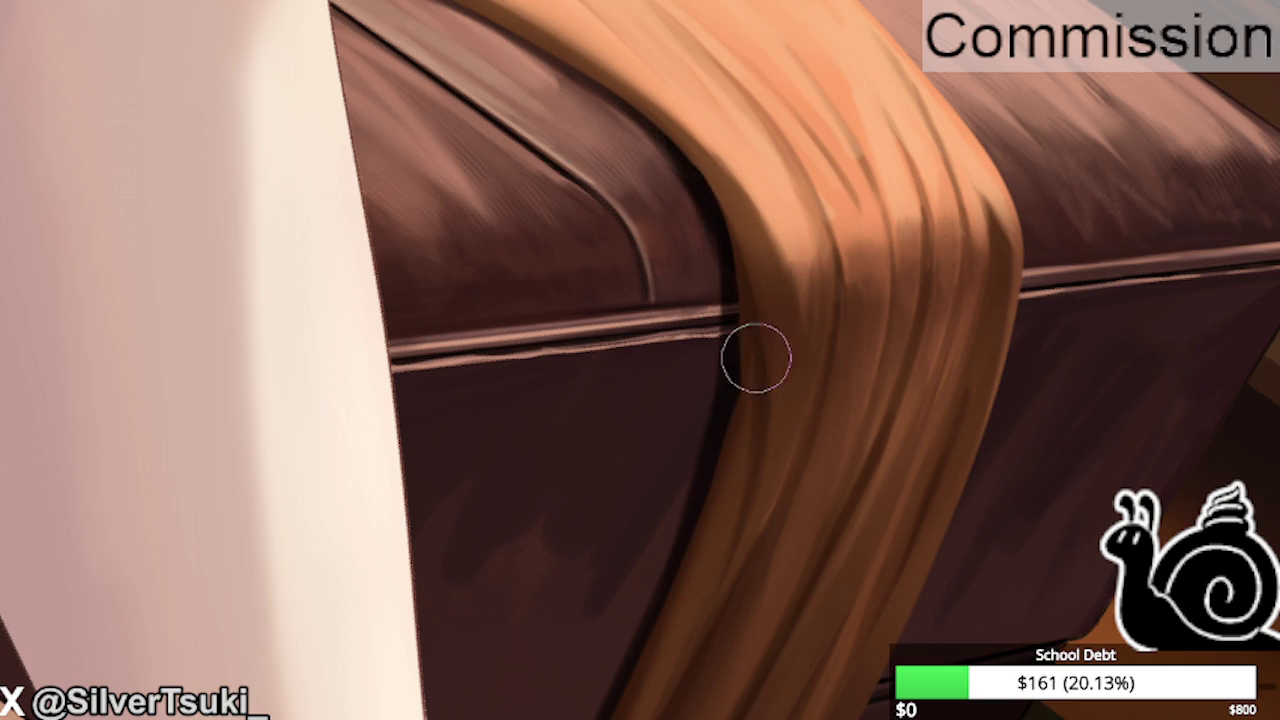
pyautogui.scroll(-3, 543, 120)
pyautogui.scroll(2, 834, 300)
pyautogui.scroll(1, 745, 237)
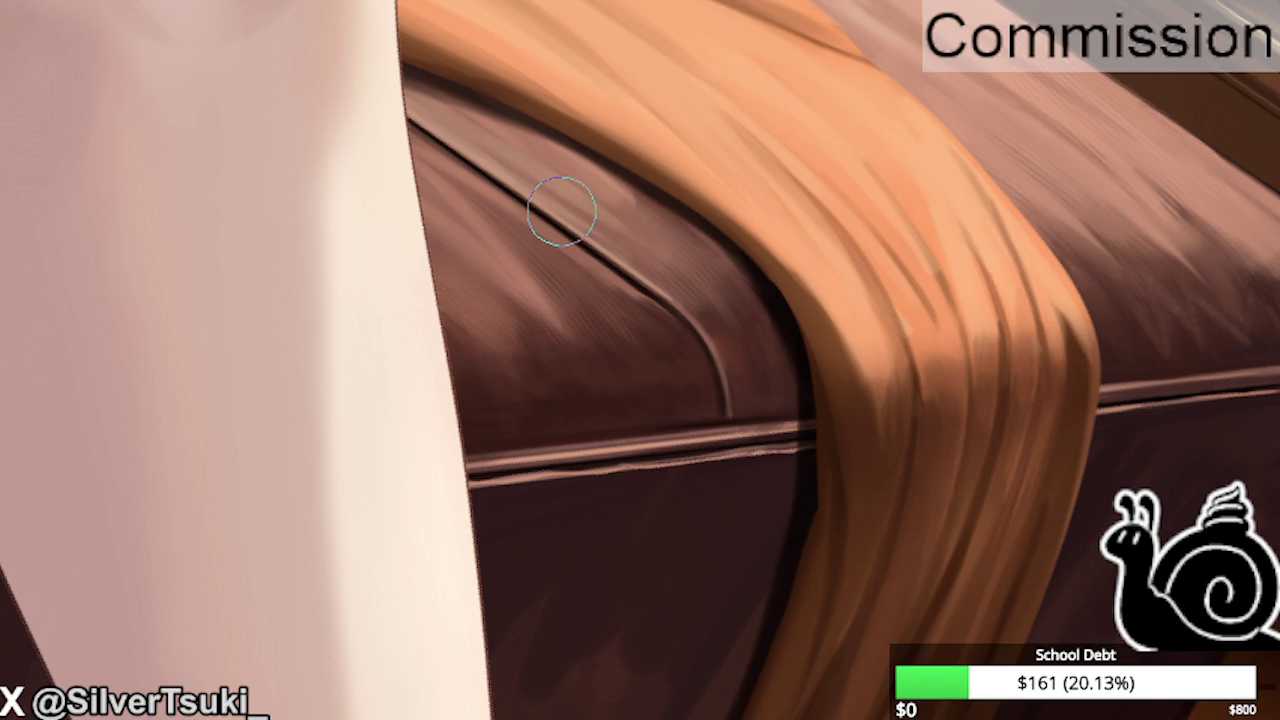
# Blend the shadowed edge where the orange throw drapes over the ottoman.
pyautogui.moveTo(734, 251)
pyautogui.mouseDown()
pyautogui.moveTo(638, 160)
pyautogui.moveTo(829, 380)
pyautogui.moveTo(463, 77)
pyautogui.moveTo(763, 240)
pyautogui.moveTo(588, 128)
pyautogui.moveTo(803, 266)
pyautogui.moveTo(569, 120)
pyautogui.moveTo(833, 292)
pyautogui.mouseUp()
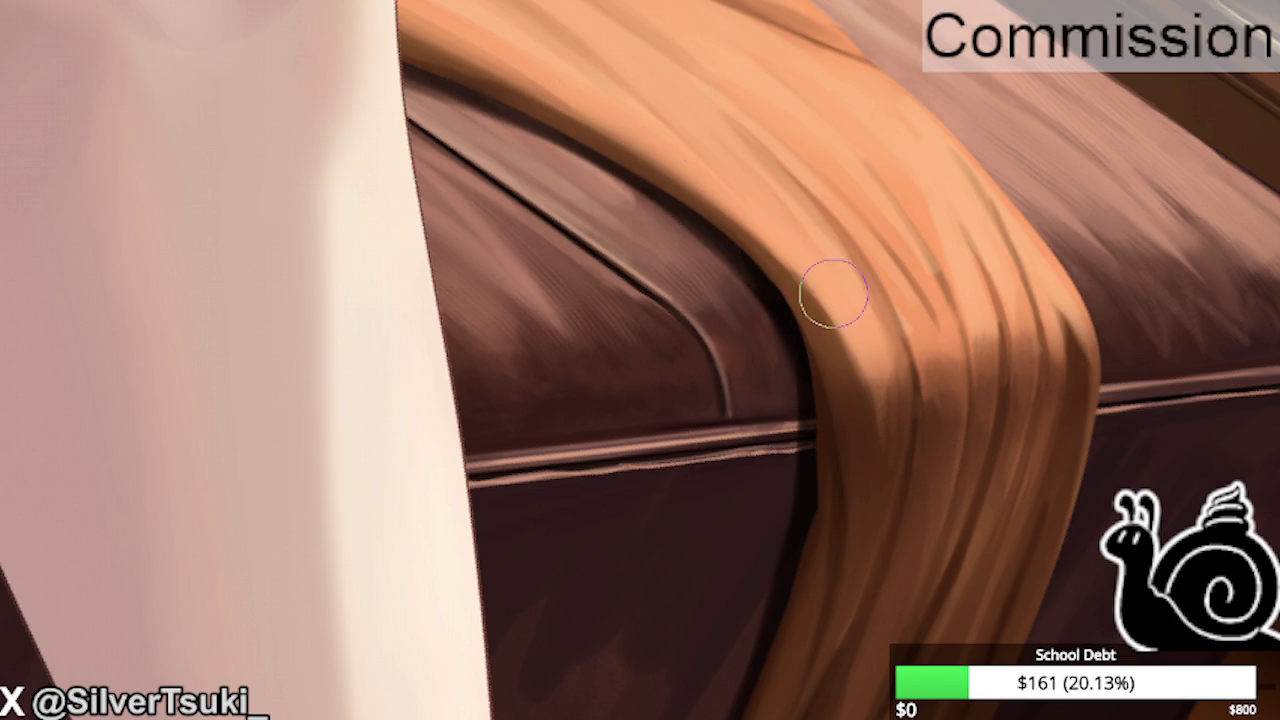
pyautogui.scroll(-2, 677, 183)
pyautogui.scroll(-3, 677, 183)
pyautogui.scroll(-2, 635, 505)
pyautogui.scroll(1, 635, 505)
pyautogui.scroll(2, 720, 494)
pyautogui.scroll(-2, 423, 257)
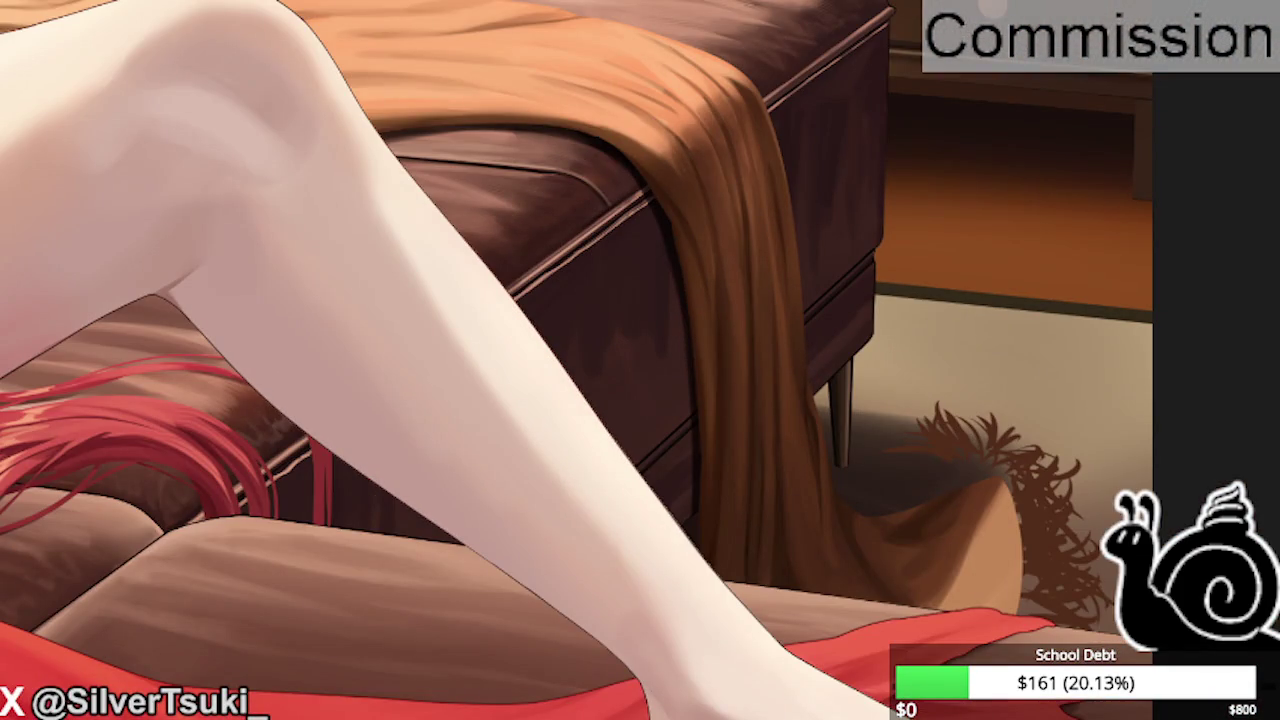
# Reblend the shading on the orange throw.
pyautogui.moveTo(694, 181); pyautogui.dragTo(657, 271)
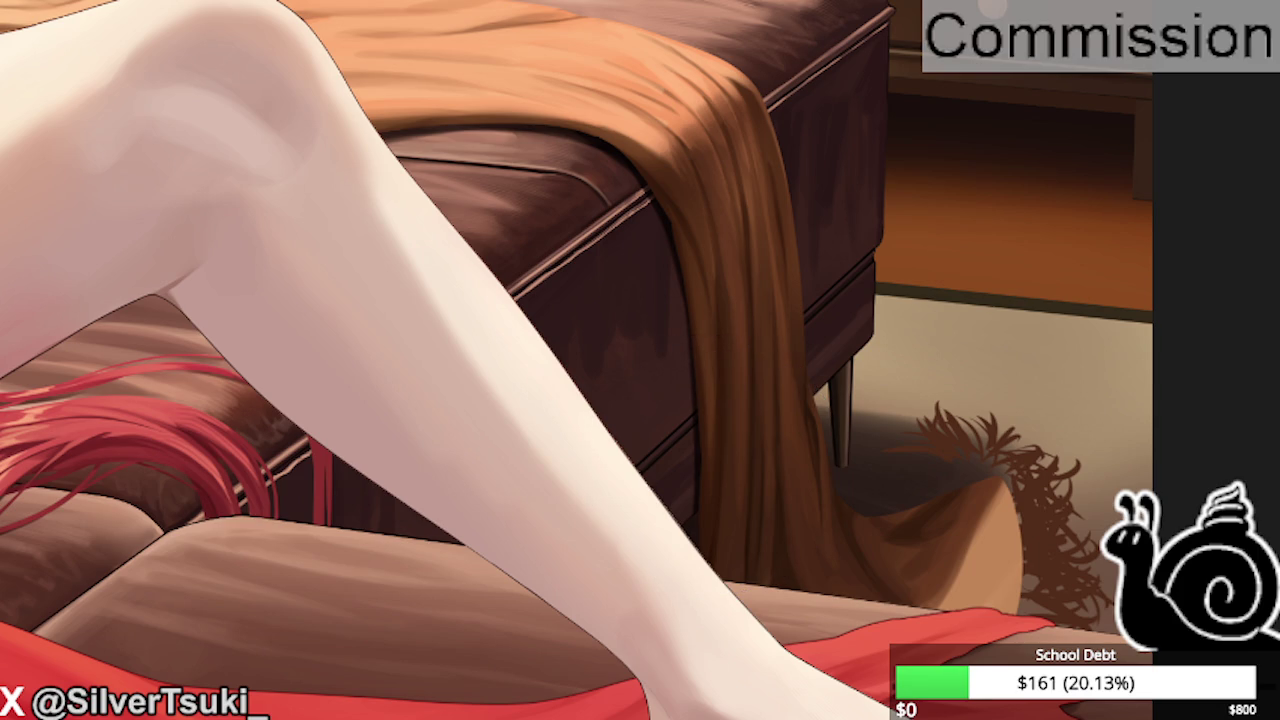
pyautogui.scroll(-2, 700, 457)
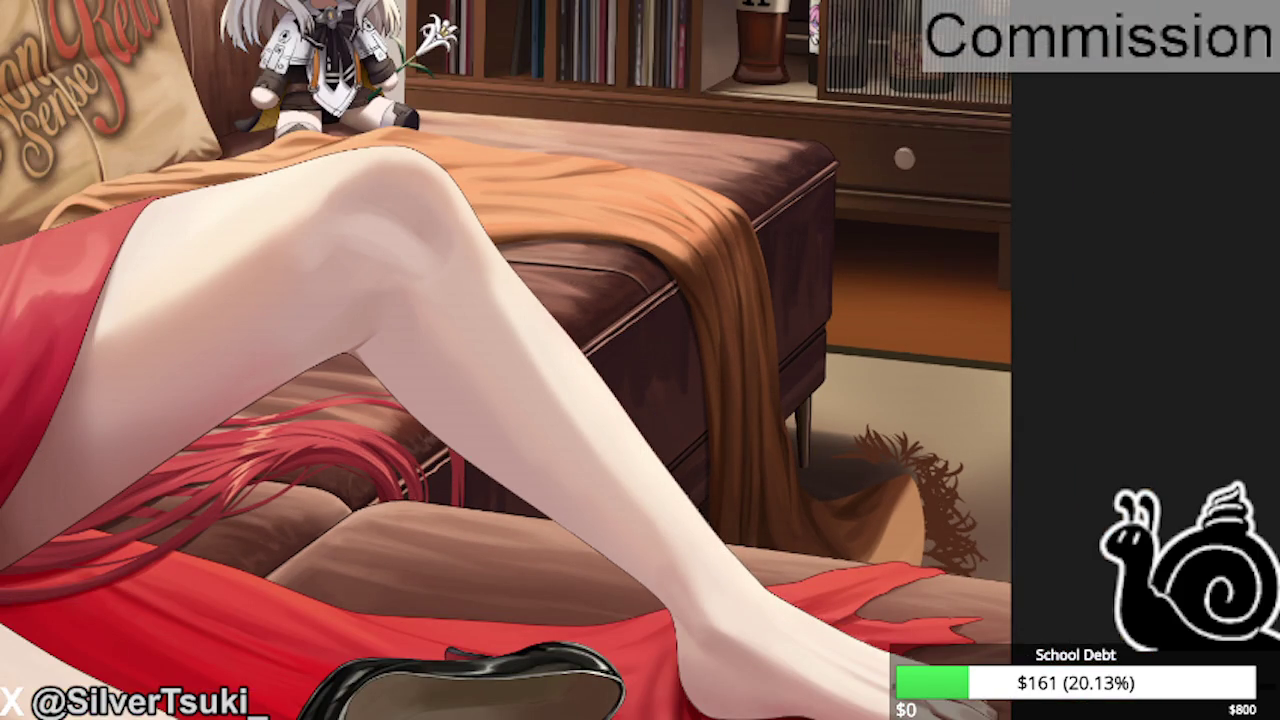
pyautogui.scroll(-2, 500, 360)
pyautogui.scroll(-1, 500, 360)
# Mirror the canvas horizontally to check the drawing, then flip it back.
pyautogui.press('m')
pyautogui.scroll(-1, 474, 155)
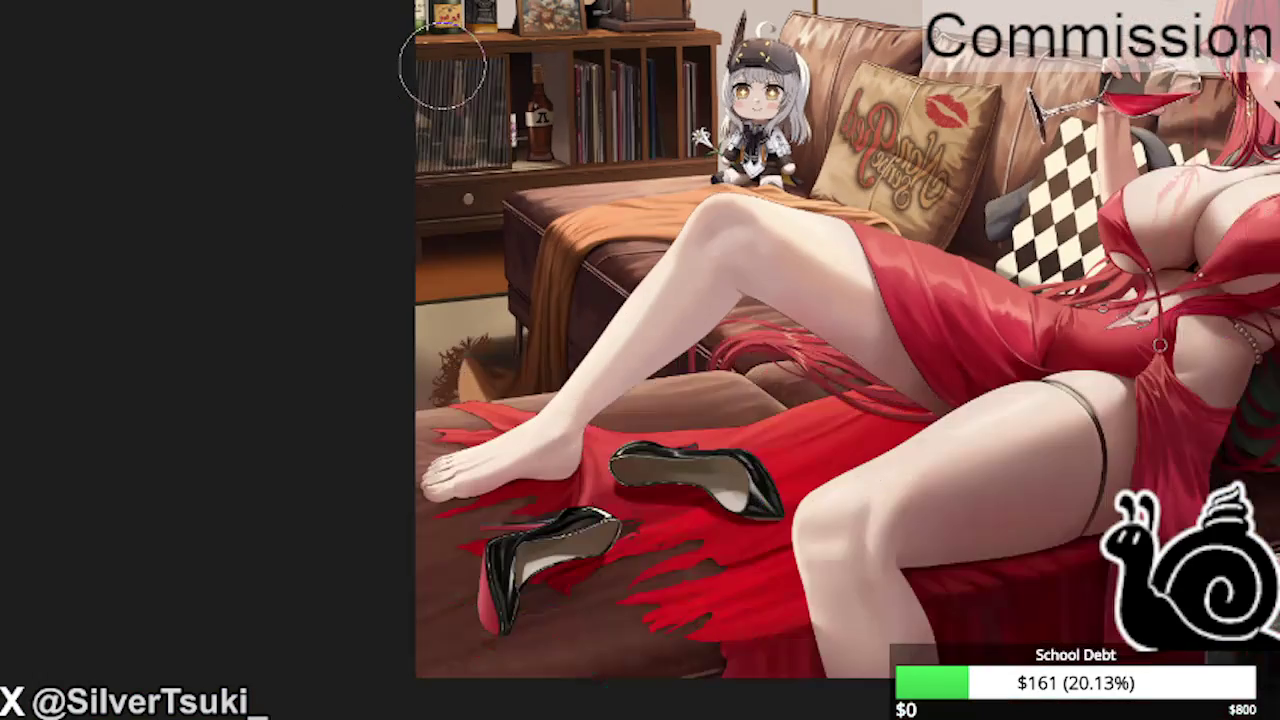
pyautogui.scroll(1, 443, 129)
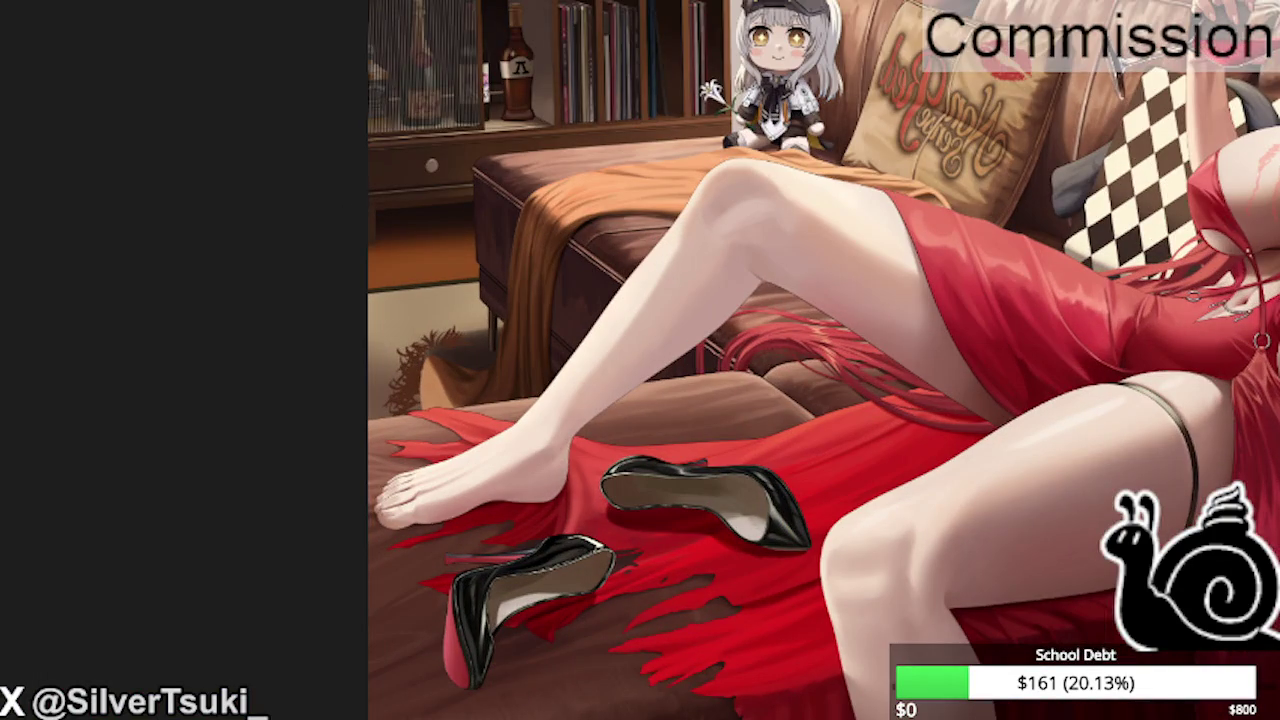
pyautogui.scroll(1, 597, 285)
pyautogui.scroll(1, 597, 285)
pyautogui.scroll(2, 597, 285)
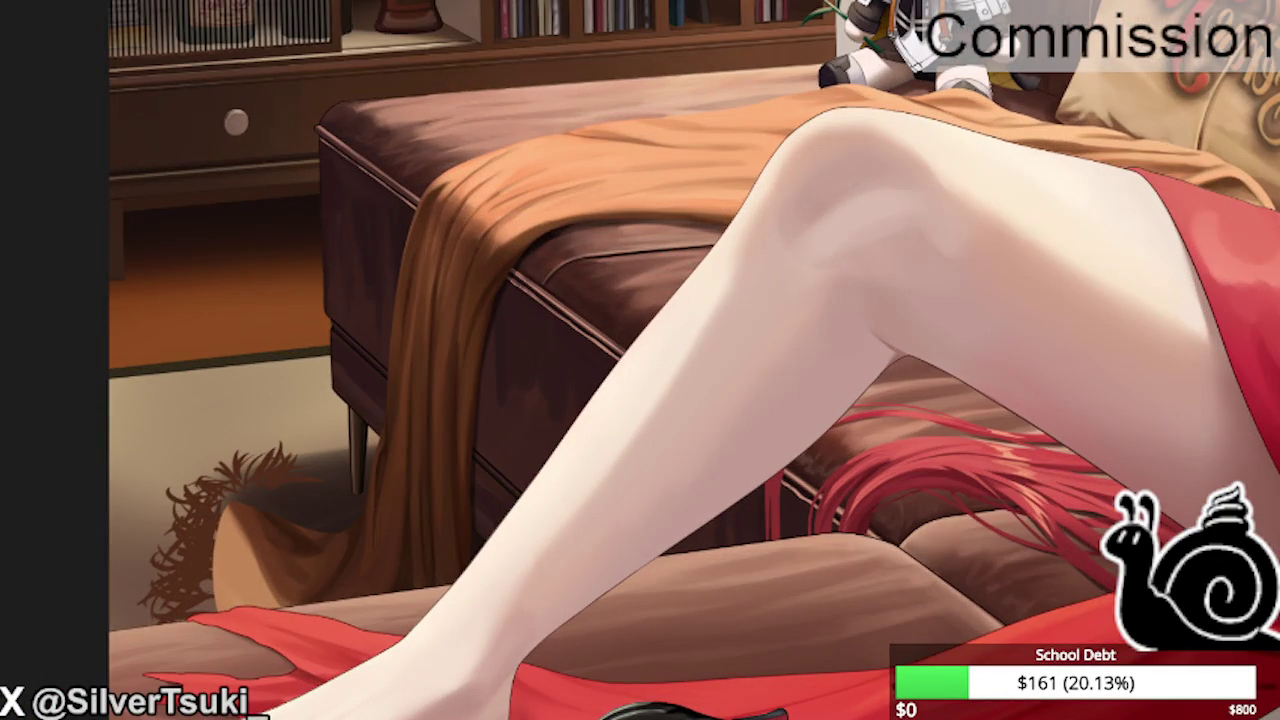
pyautogui.press('m')
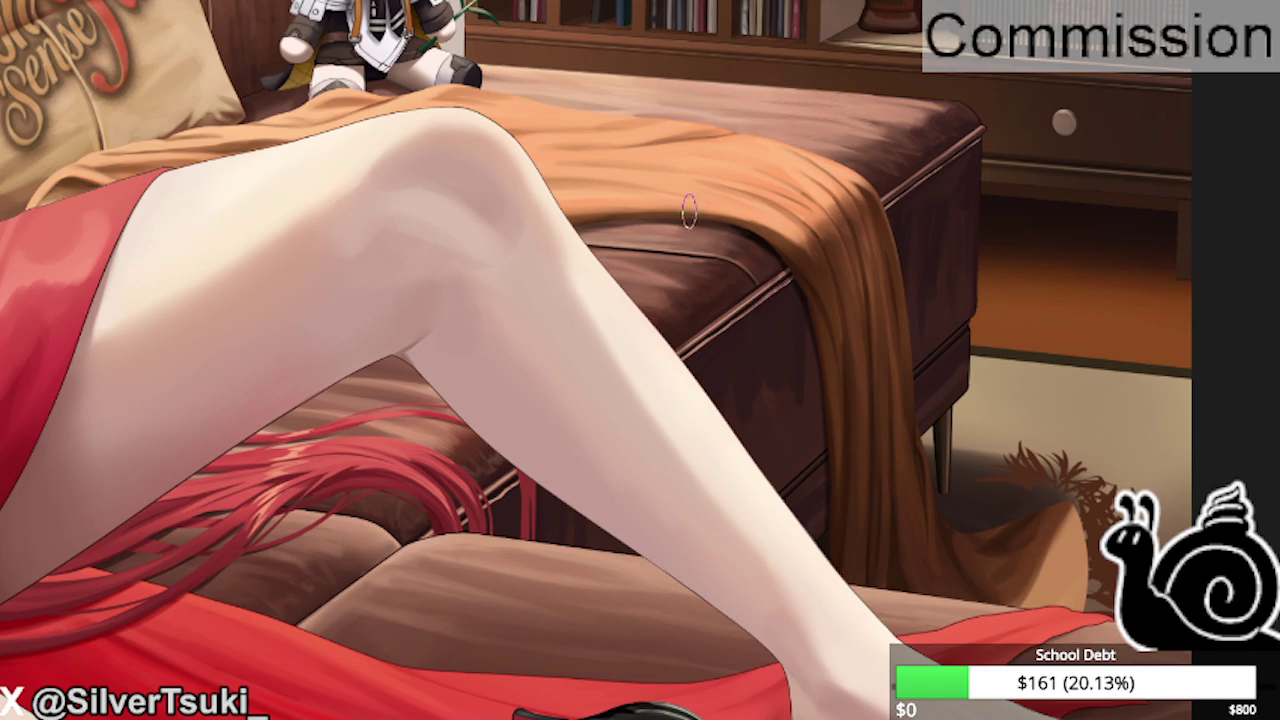
# Fit the whole artwork to the window and mirror it to check proportions.
pyautogui.hotkey('ctrl', '0')
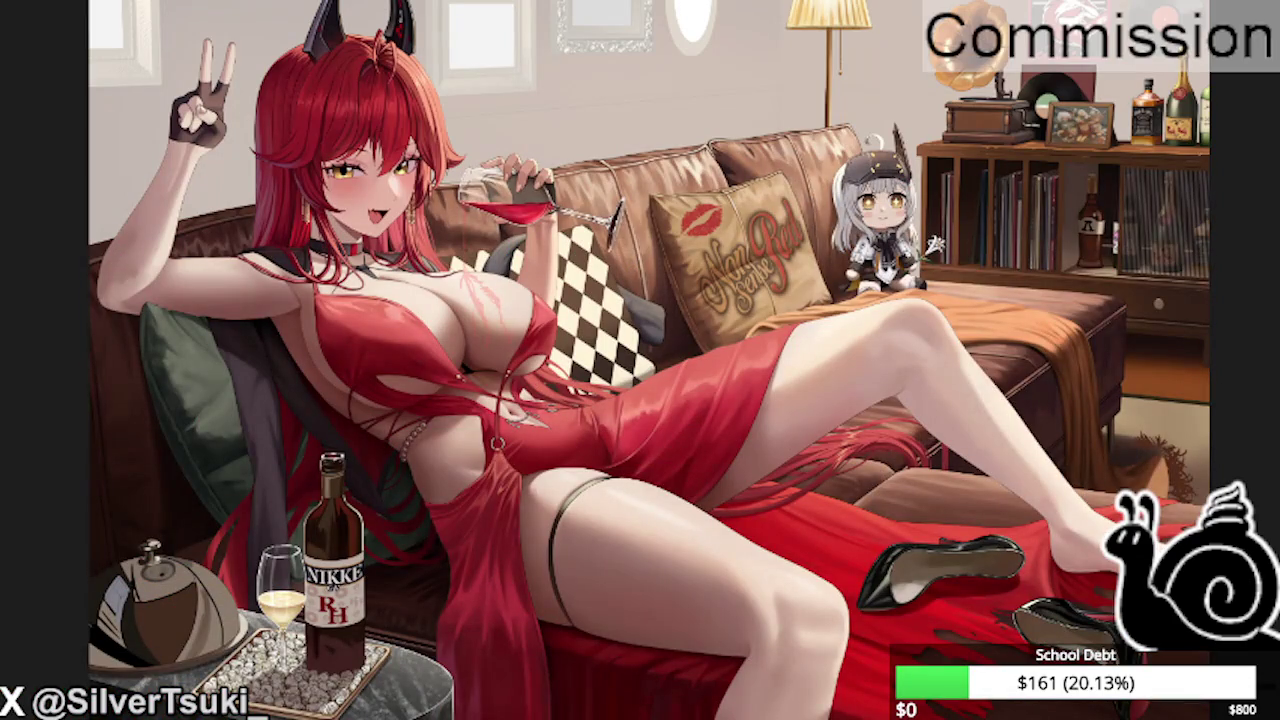
pyautogui.press('m')
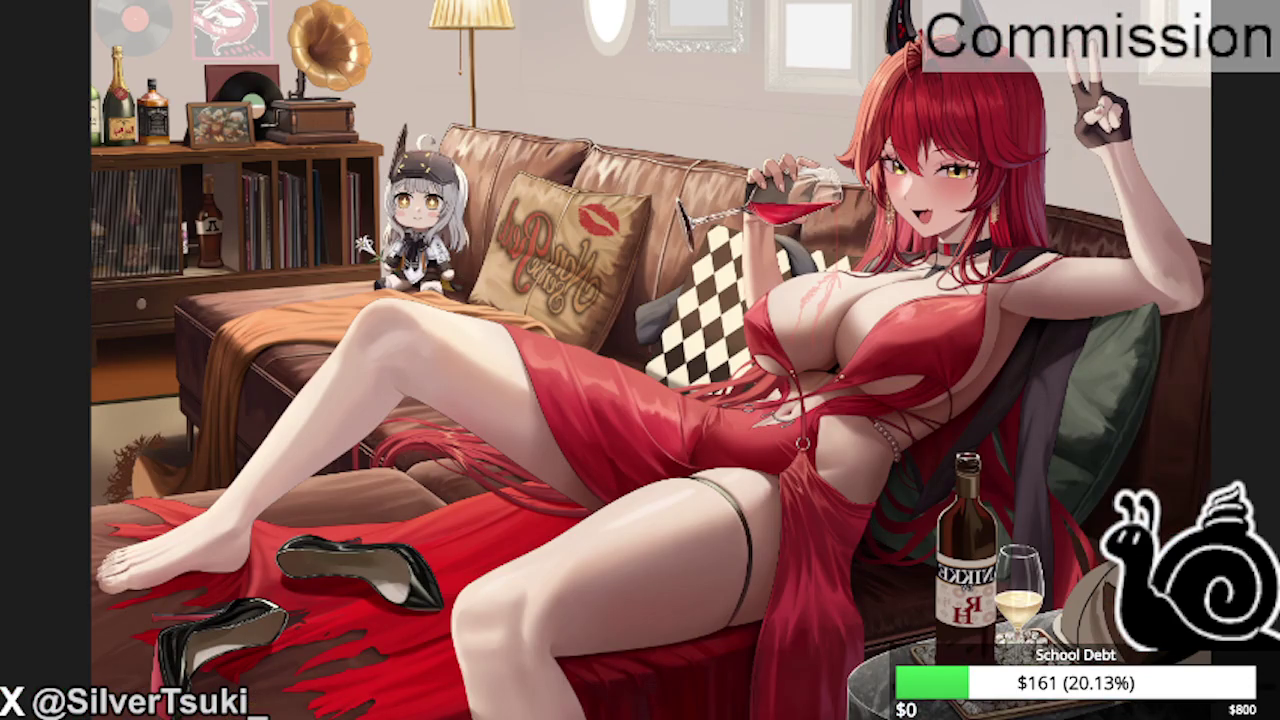
pyautogui.scroll(1, 455, 128)
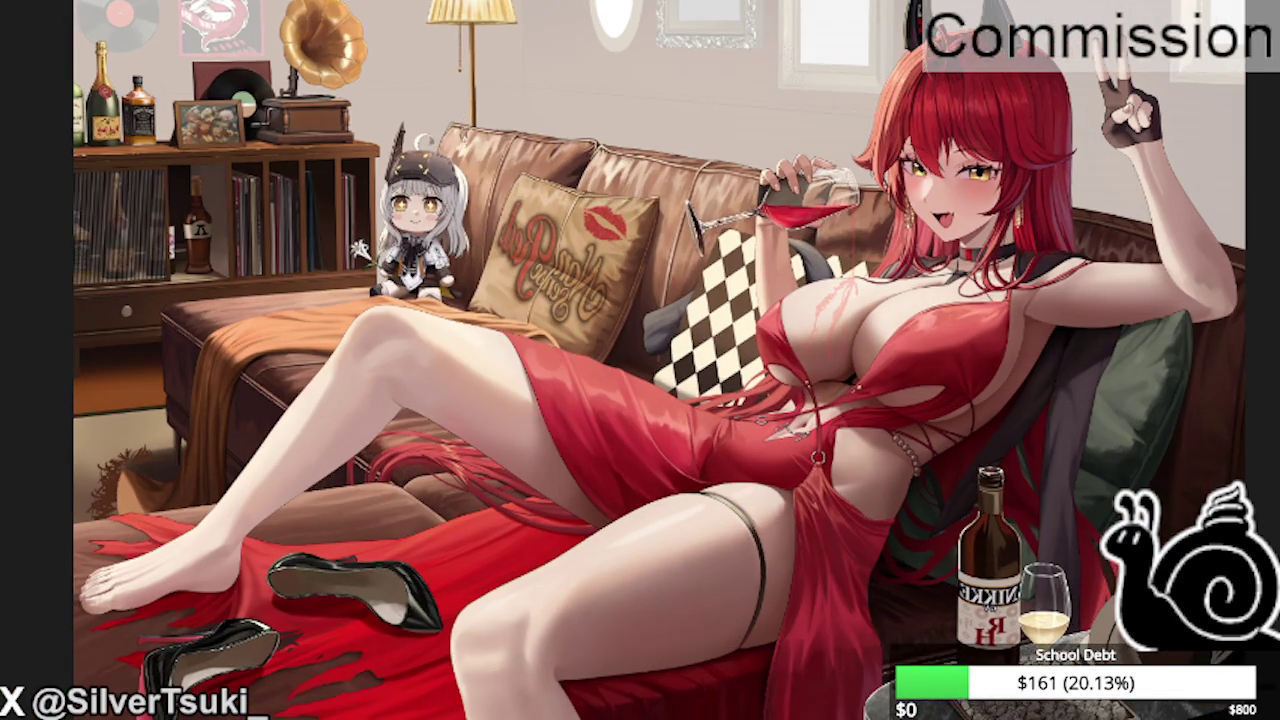
pyautogui.scroll(1, 462, 132)
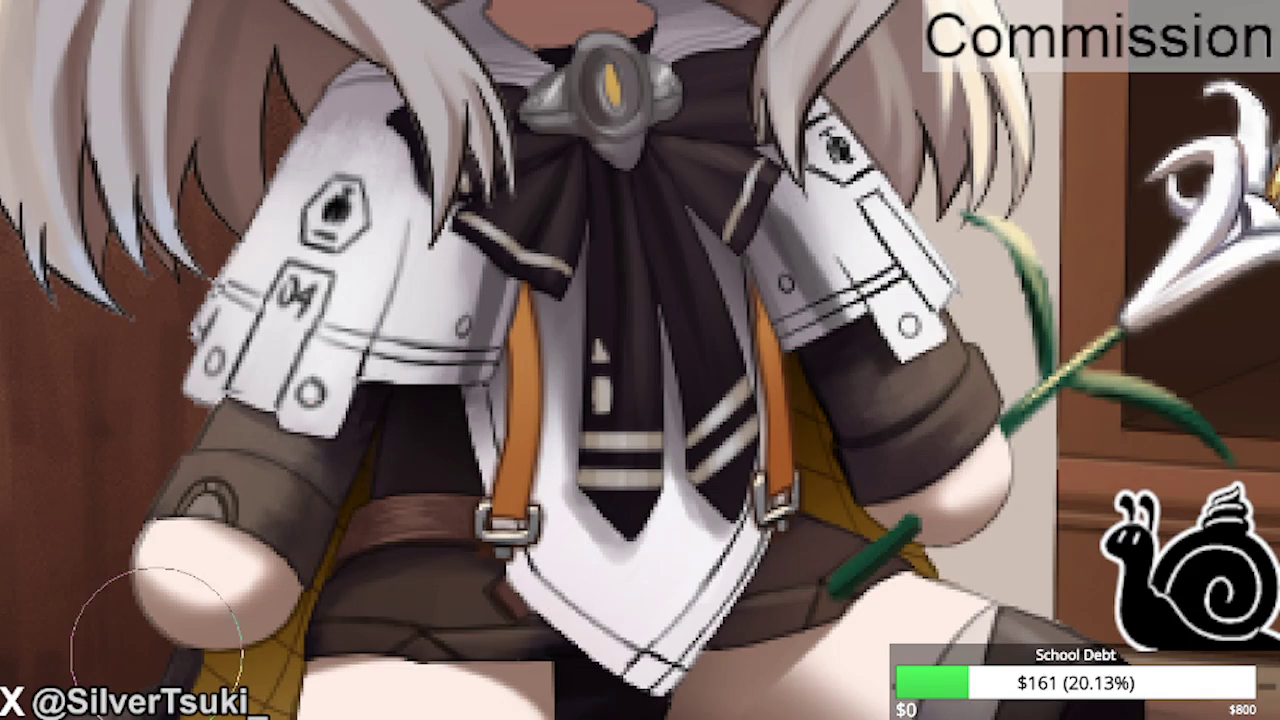
# Paint two light stripes across the chibi's dark tie and trim the upper one.
pyautogui.scroll(2, 615, 245)
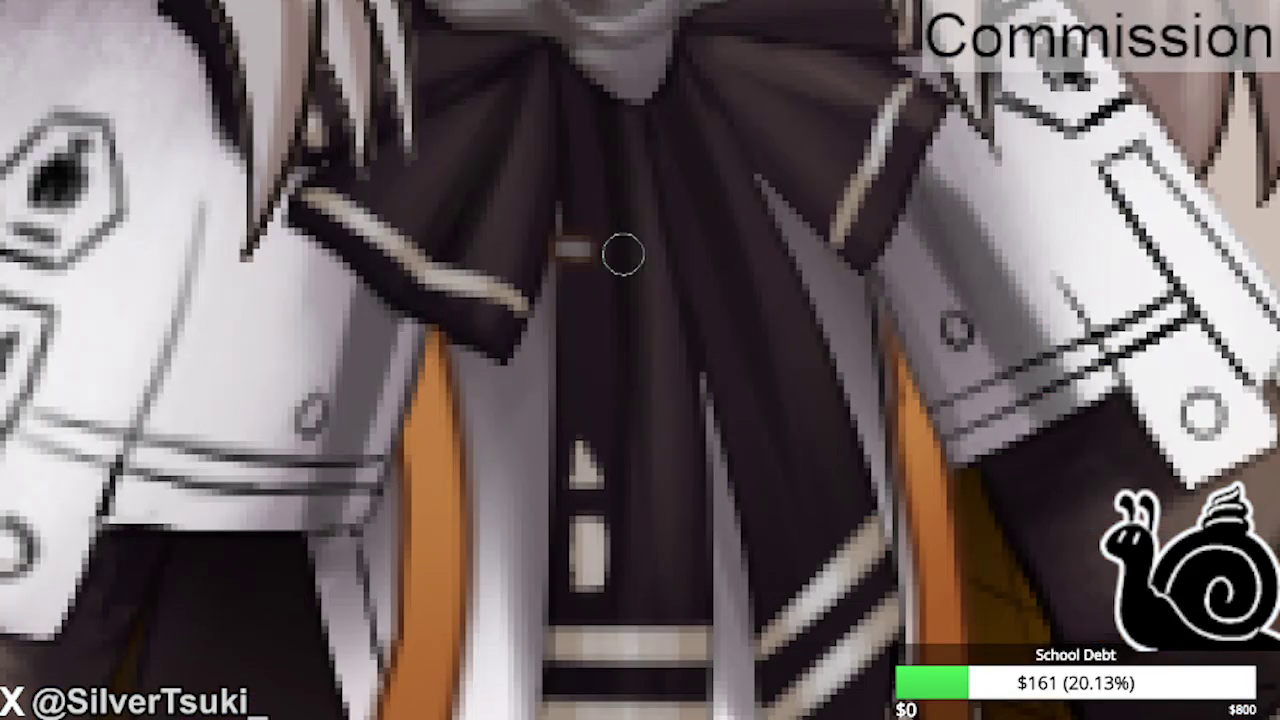
pyautogui.moveTo(558, 258); pyautogui.dragTo(684, 260)
pyautogui.moveTo(558, 310)
pyautogui.mouseDown()
pyautogui.moveTo(684, 312)
pyautogui.moveTo(577, 320)
pyautogui.moveTo(646, 314)
pyautogui.mouseUp()
pyautogui.moveTo(548, 257)
pyautogui.mouseDown()
pyautogui.moveTo(670, 265)
pyautogui.moveTo(617, 254)
pyautogui.moveTo(597, 286)
pyautogui.moveTo(674, 320)
pyautogui.moveTo(579, 313)
pyautogui.mouseUp()
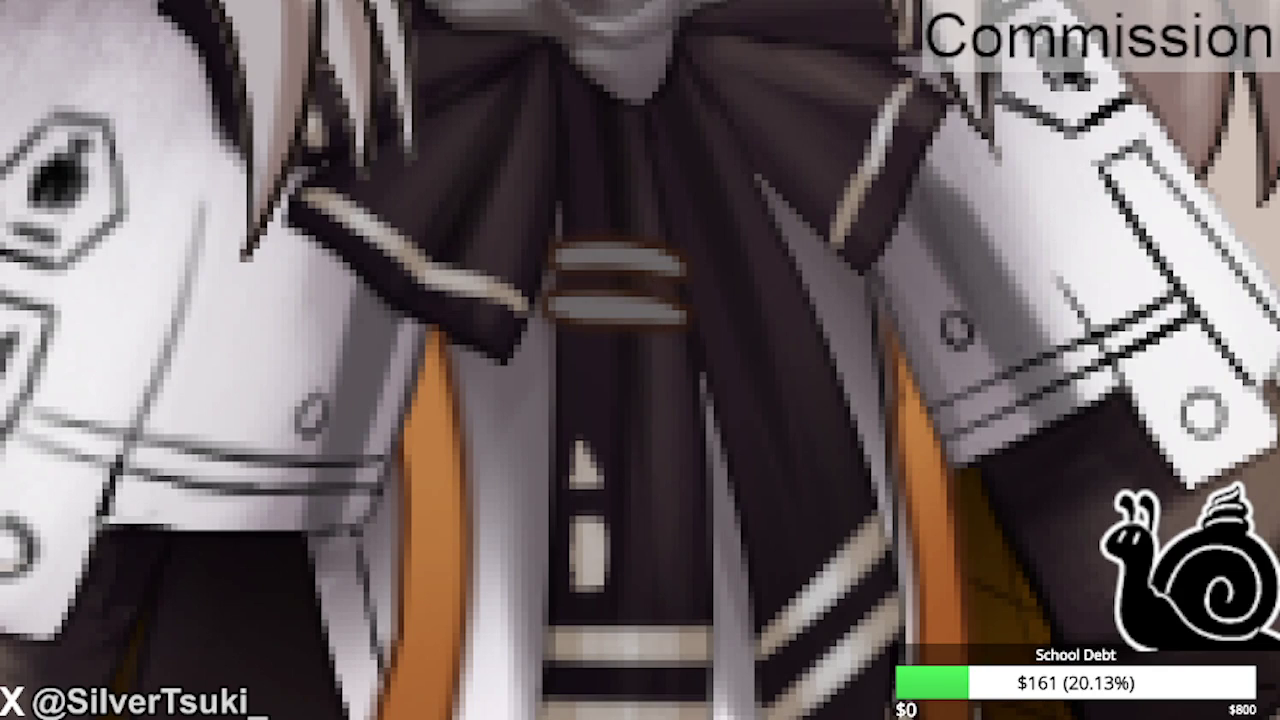
pyautogui.moveTo(689, 291); pyautogui.dragTo(680, 258)
# Cover the lower tie stripe in dark brown.
pyautogui.moveTo(623, 297)
pyautogui.mouseDown()
pyautogui.moveTo(646, 300)
pyautogui.moveTo(636, 297)
pyautogui.mouseUp()
pyautogui.moveTo(565, 255); pyautogui.dragTo(680, 255)
pyautogui.scroll(2, 657, 306)
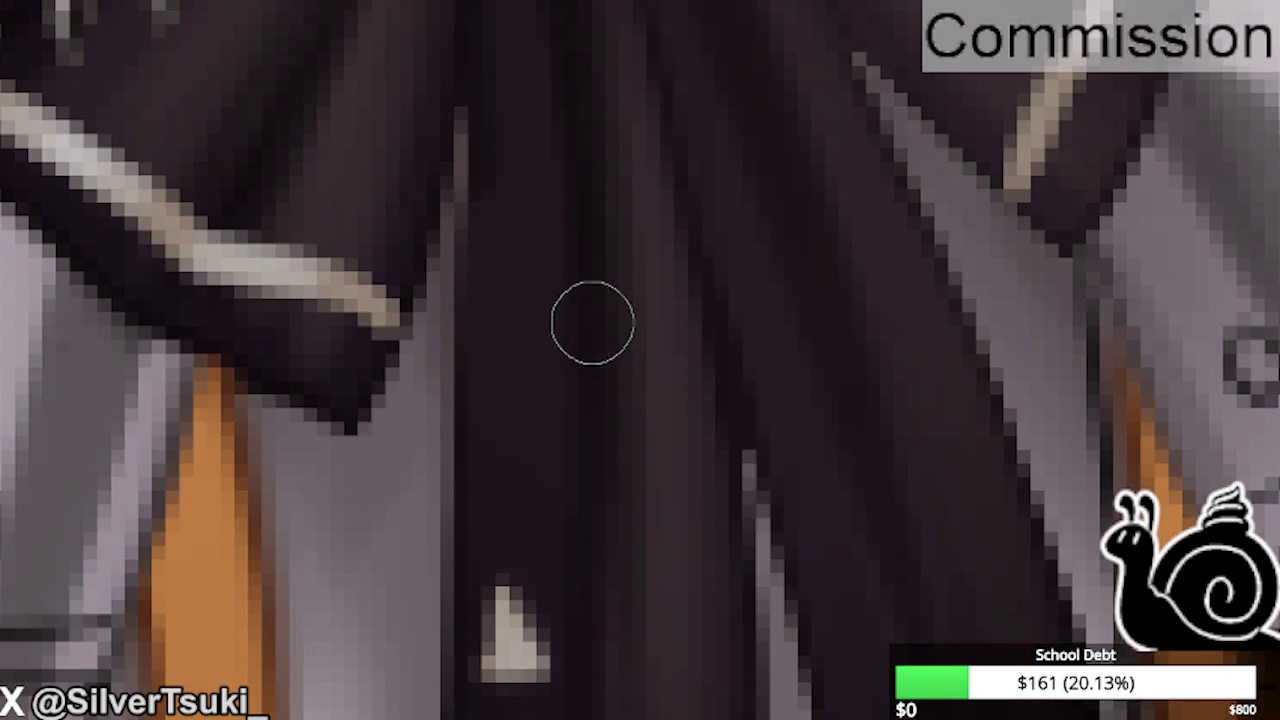
# Repaint parallel light diagonal stripes on the tie, undoing the overlong strokes.
pyautogui.moveTo(610, 345); pyautogui.dragTo(463, 390)
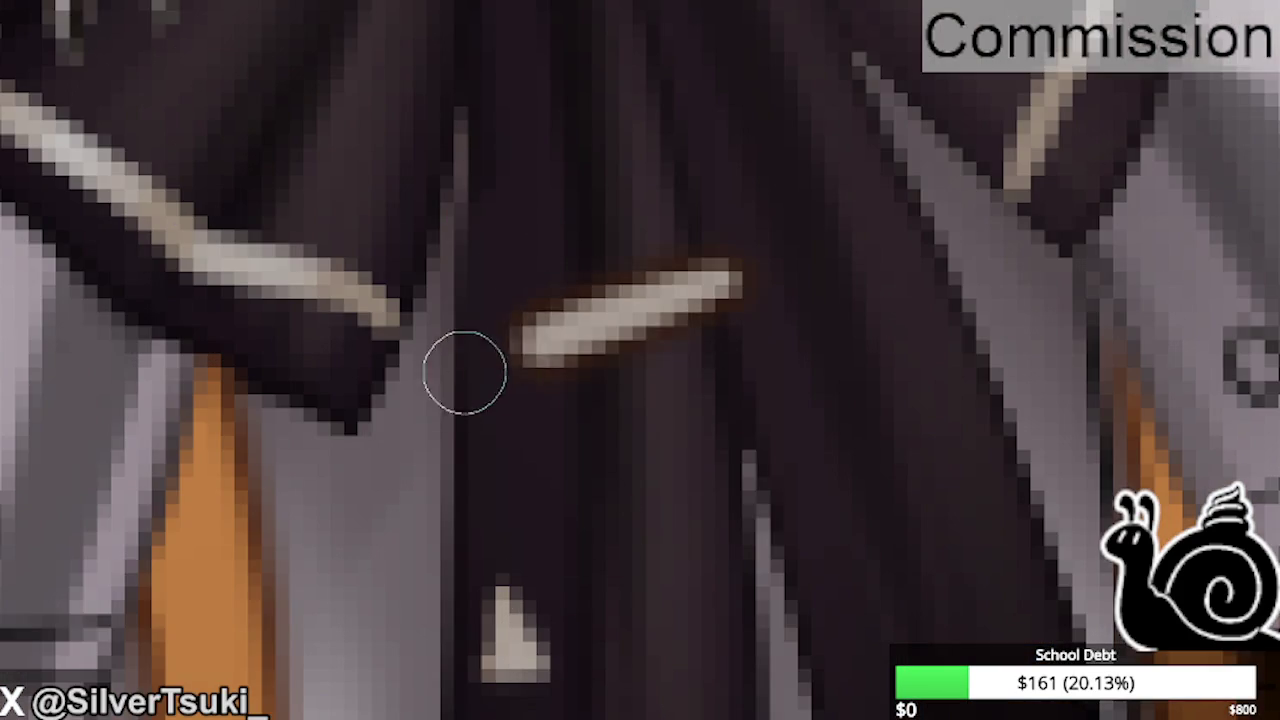
pyautogui.moveTo(698, 331); pyautogui.dragTo(471, 394)
pyautogui.moveTo(451, 280)
pyautogui.mouseDown()
pyautogui.moveTo(663, 223)
pyautogui.moveTo(437, 289)
pyautogui.mouseUp()
pyautogui.hotkey('ctrl', 'z')
pyautogui.hotkey('ctrl', 'z')
pyautogui.moveTo(709, 229)
pyautogui.mouseDown()
pyautogui.moveTo(423, 320)
pyautogui.moveTo(705, 225)
pyautogui.mouseUp()
pyautogui.hotkey('ctrl', 'z')
# Shrink the brush considerably for fine detail work.
pyautogui.scroll(-3, 798, 252)
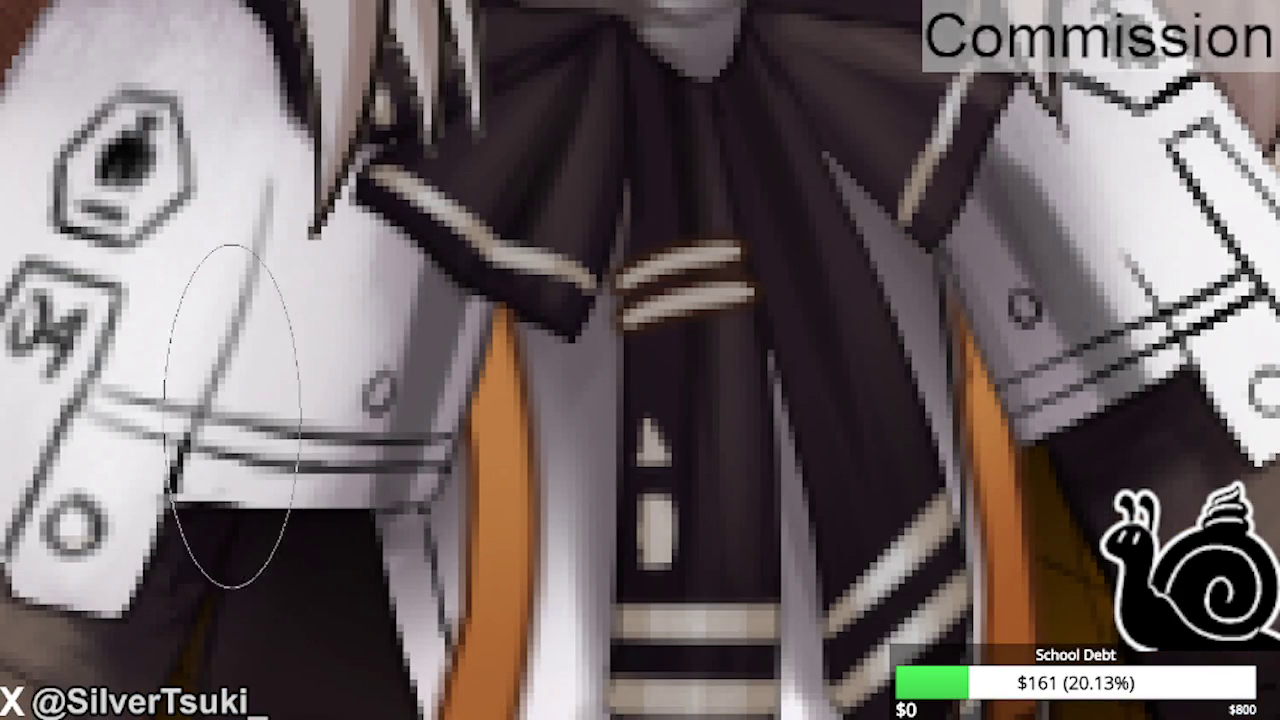
pyautogui.press('[')
pyautogui.press('[')
pyautogui.press('[')
pyautogui.press('[')
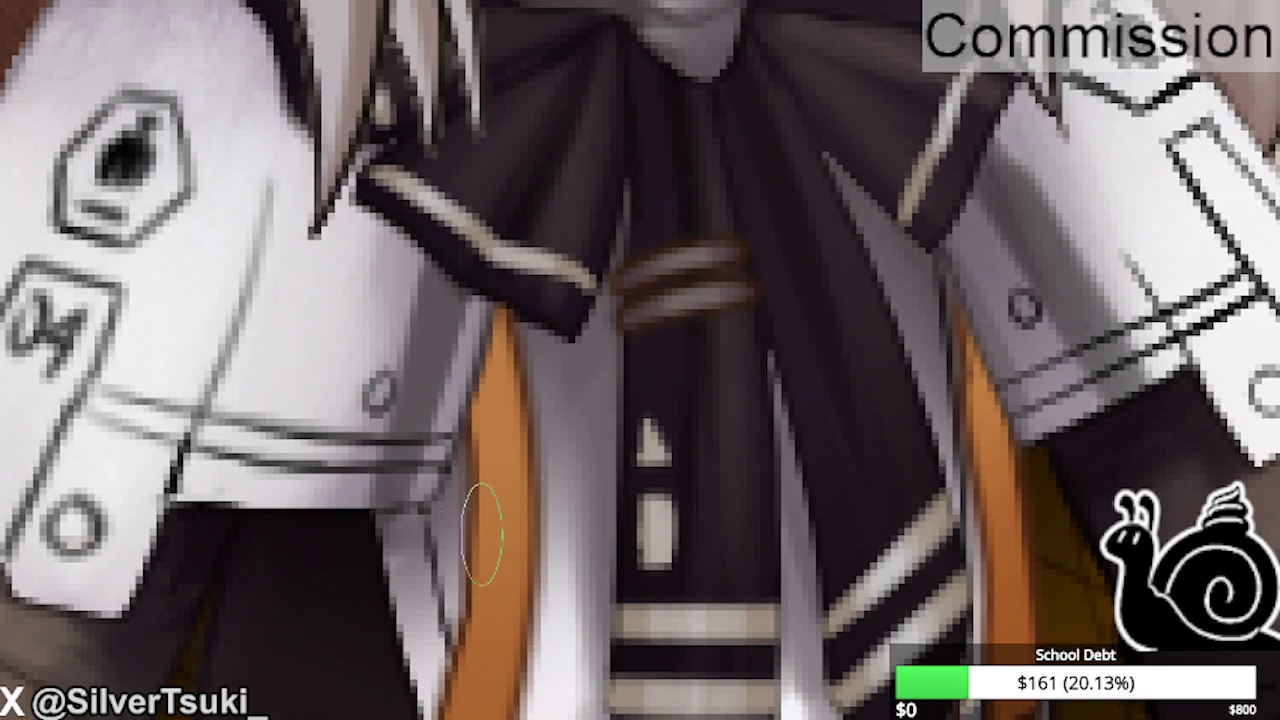
pyautogui.press('[')
pyautogui.press('[')
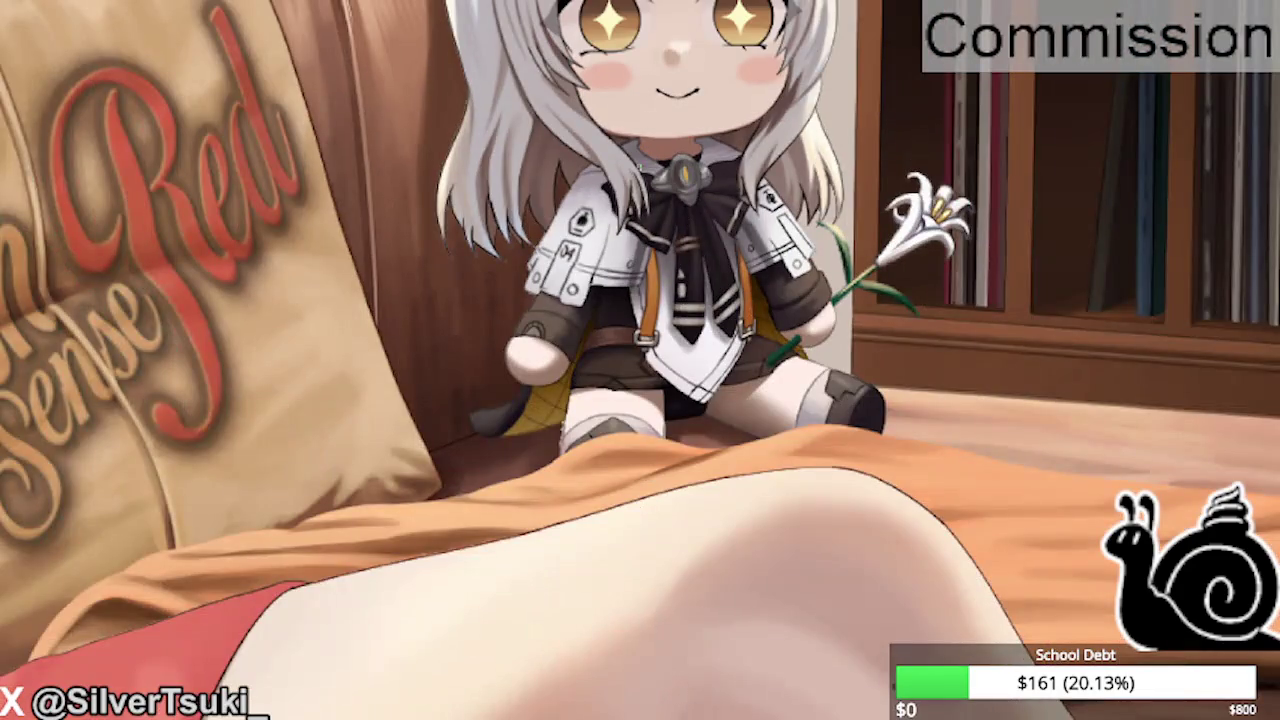
pyautogui.scroll(3, 665, 206)
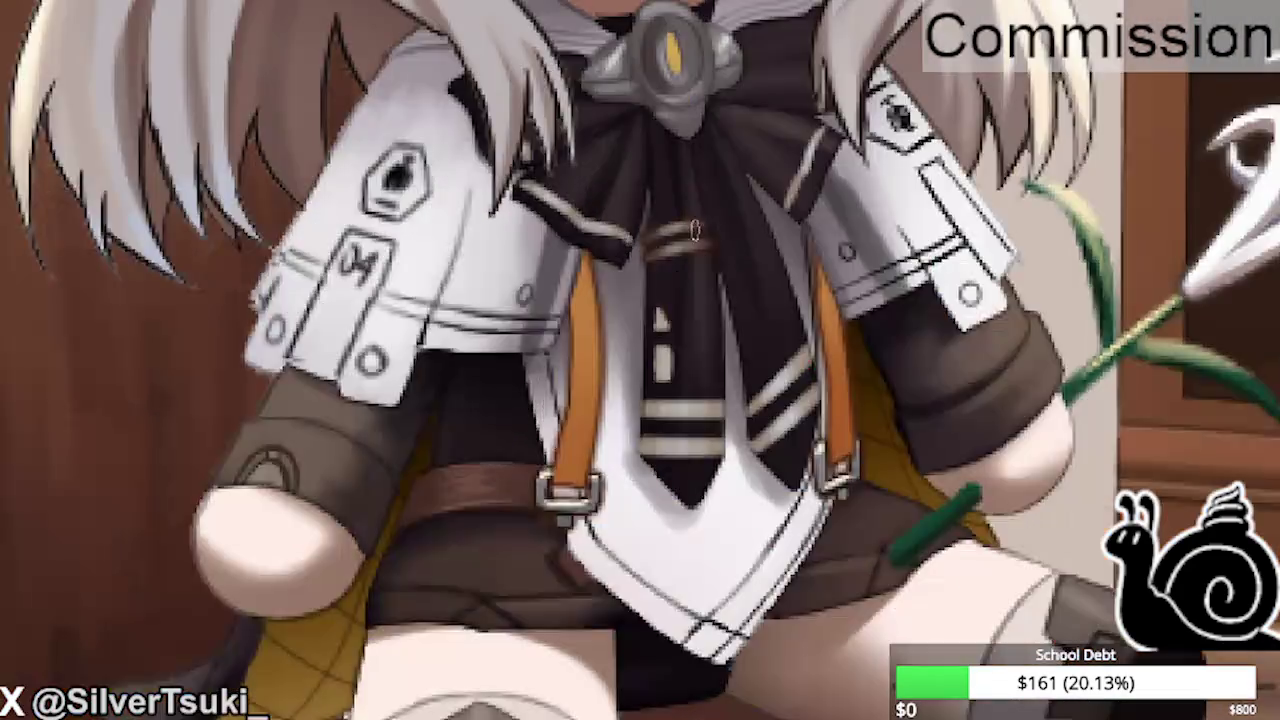
pyautogui.scroll(2, 665, 206)
pyautogui.scroll(-3, 665, 206)
pyautogui.scroll(2, 592, 175)
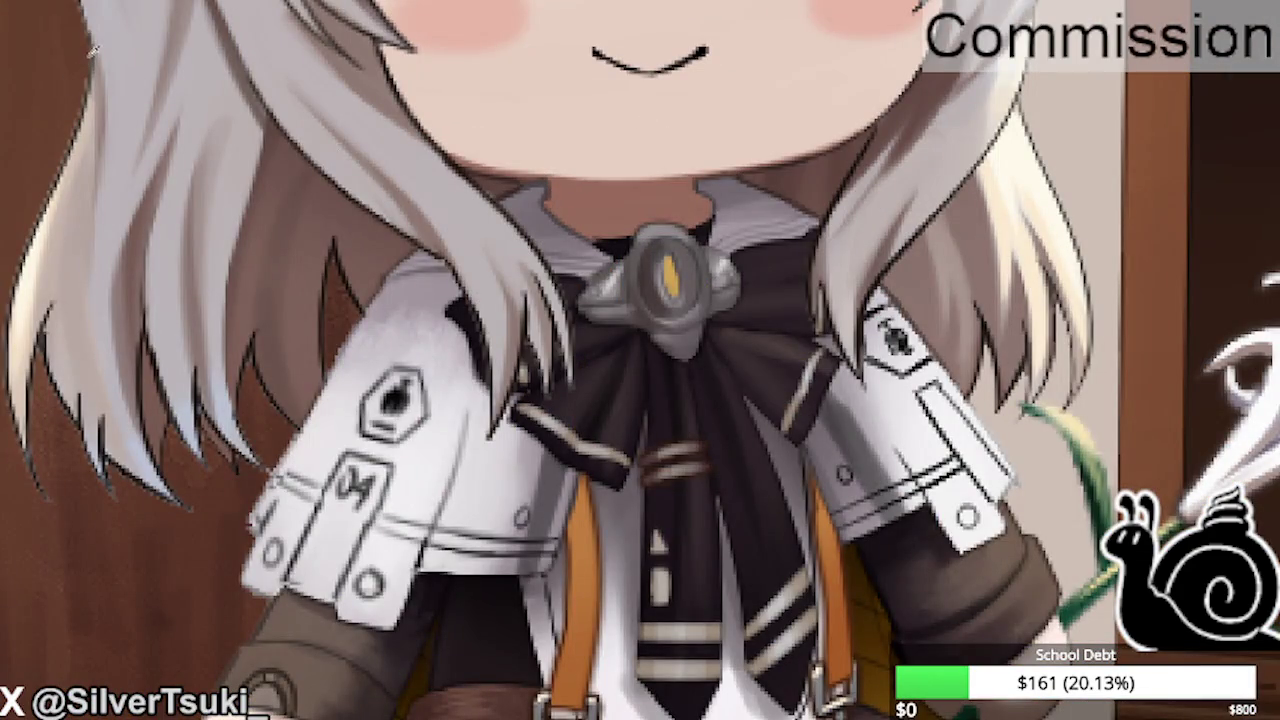
pyautogui.press(']')
pyautogui.press(']')
pyautogui.press(']')
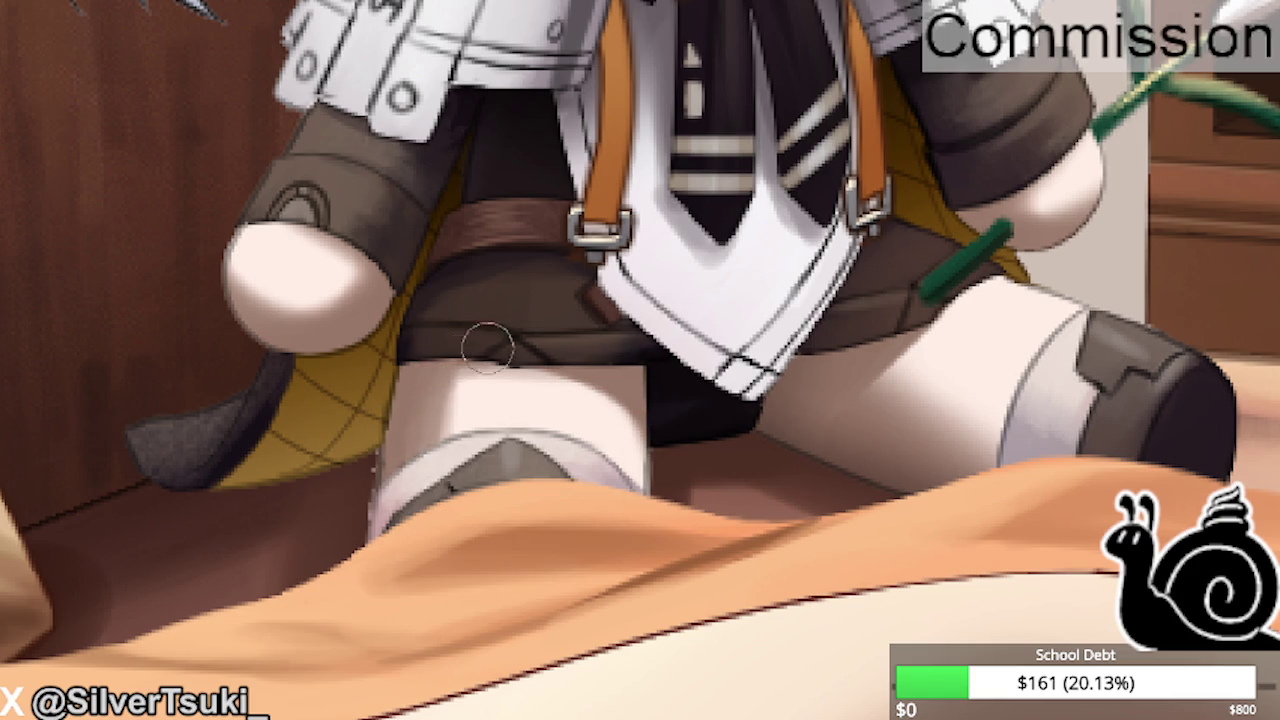
# Smooth the thigh above the knee band with a soft light skin tone, then zoom out.
pyautogui.scroll(-5, 480, 360)
pyautogui.scroll(1, 500, 380)
pyautogui.scroll(4, 515, 392)
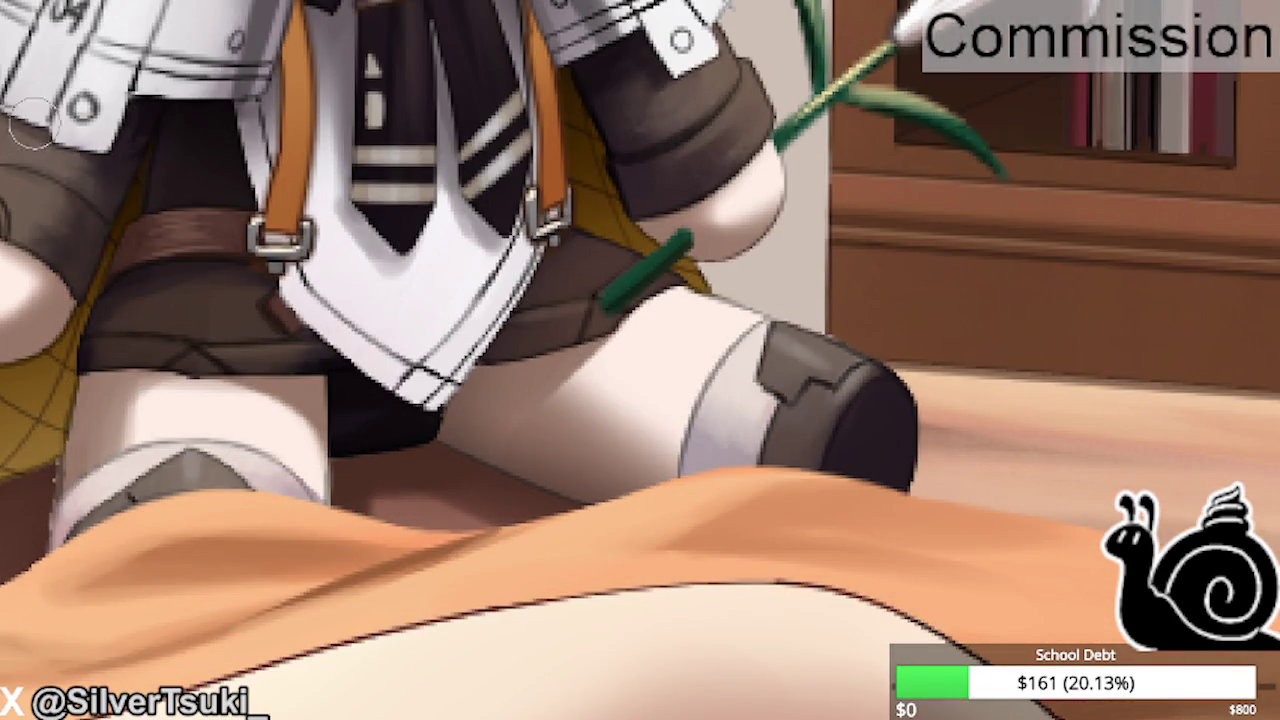
pyautogui.scroll(-2, 650, 368)
pyautogui.scroll(2, 323, 549)
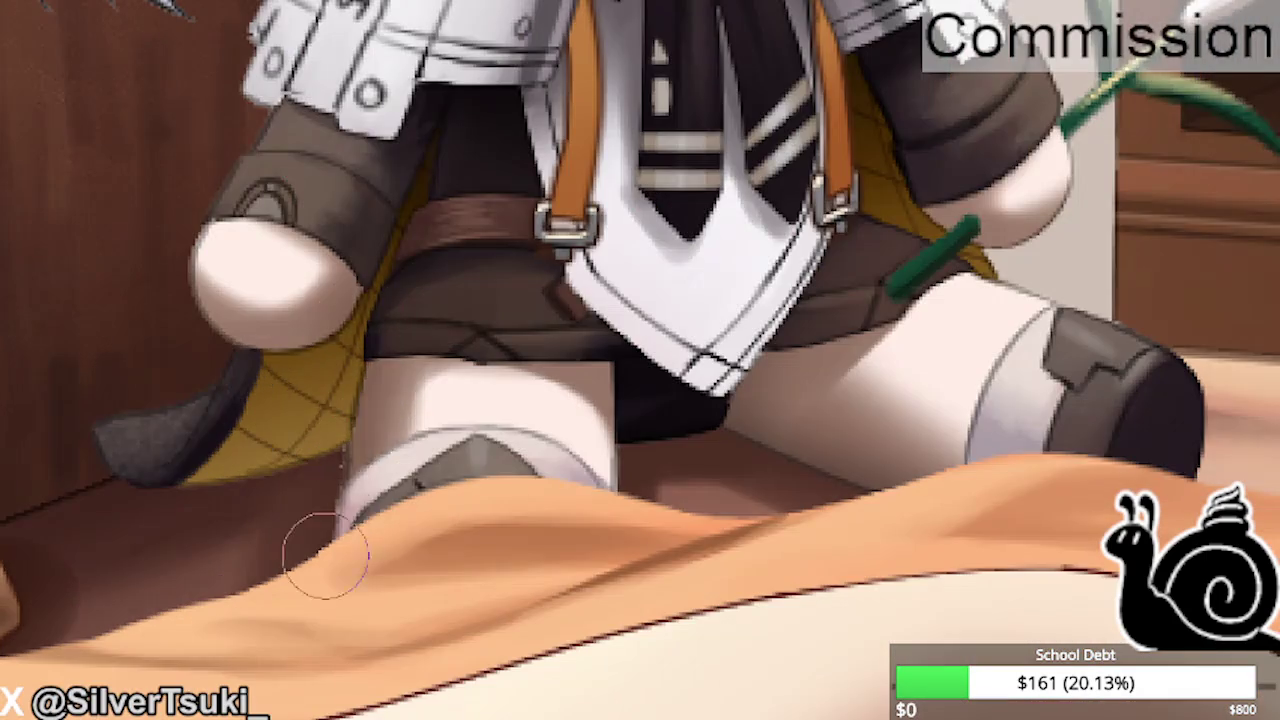
pyautogui.scroll(-2, 300, 480)
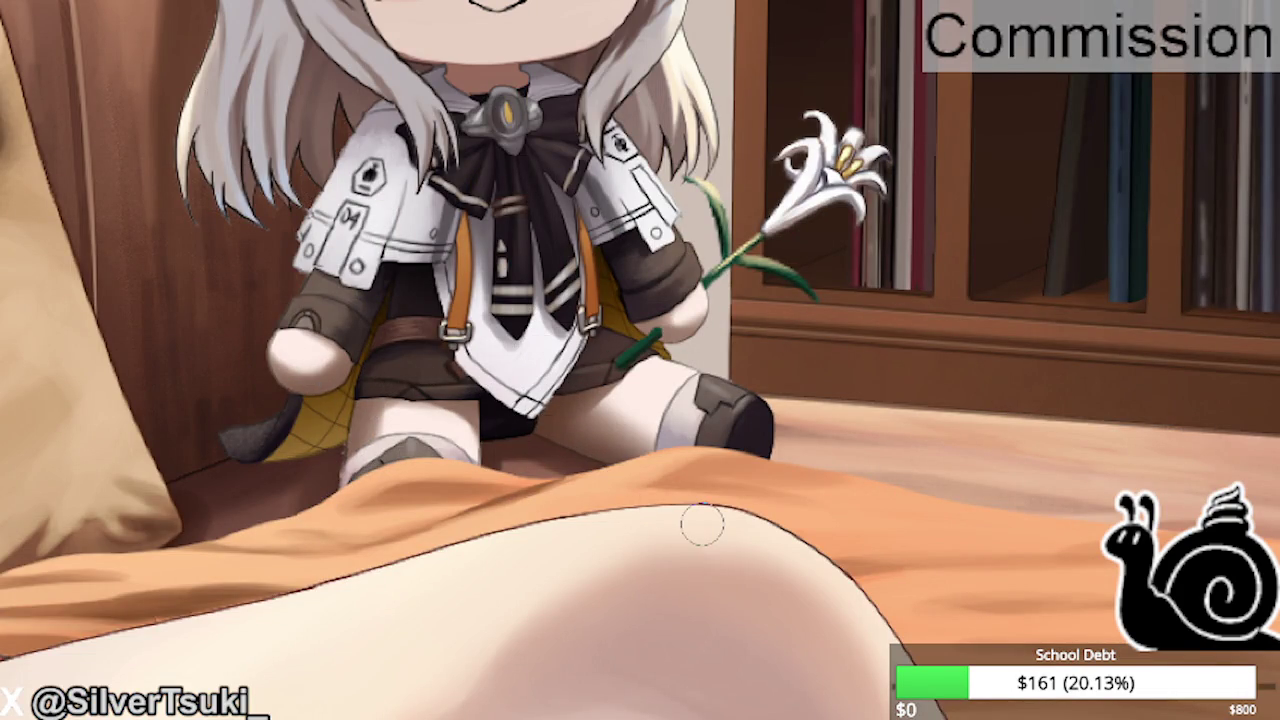
pyautogui.scroll(-2, 697, 526)
pyautogui.scroll(4, 547, 408)
pyautogui.moveTo(547, 408); pyautogui.dragTo(520, 385)
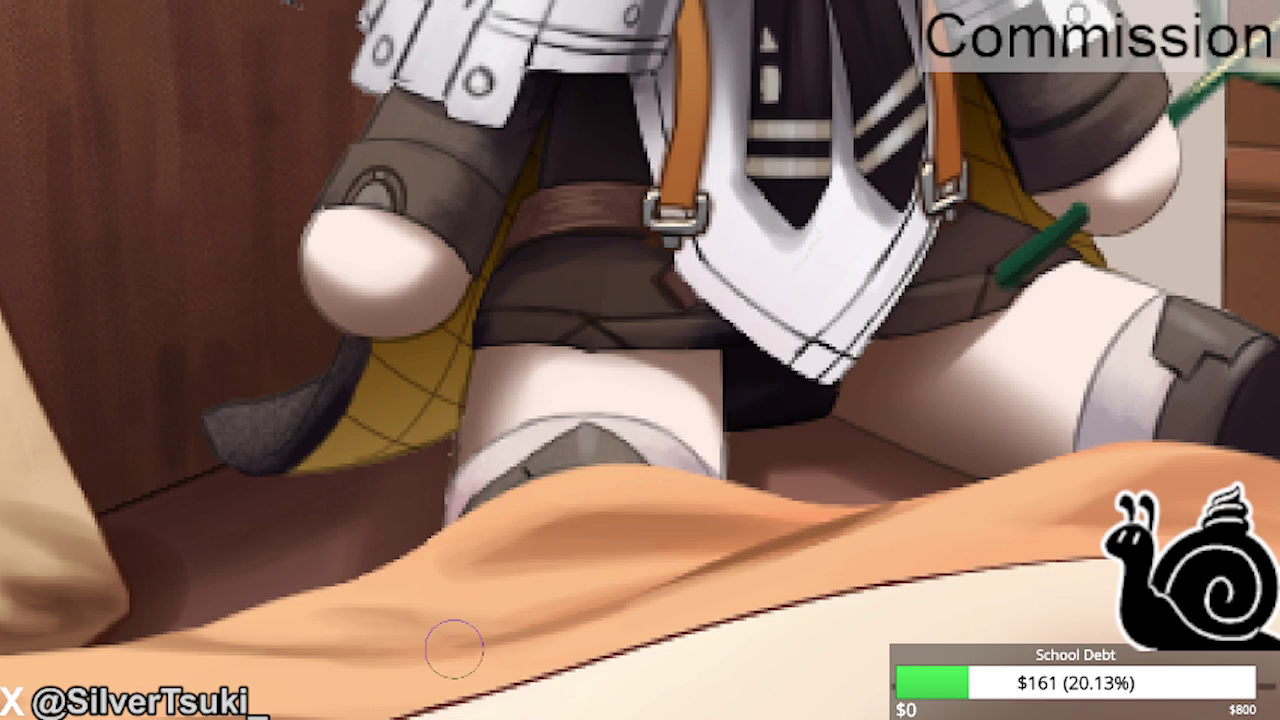
pyautogui.hotkey('ctrl', '-')
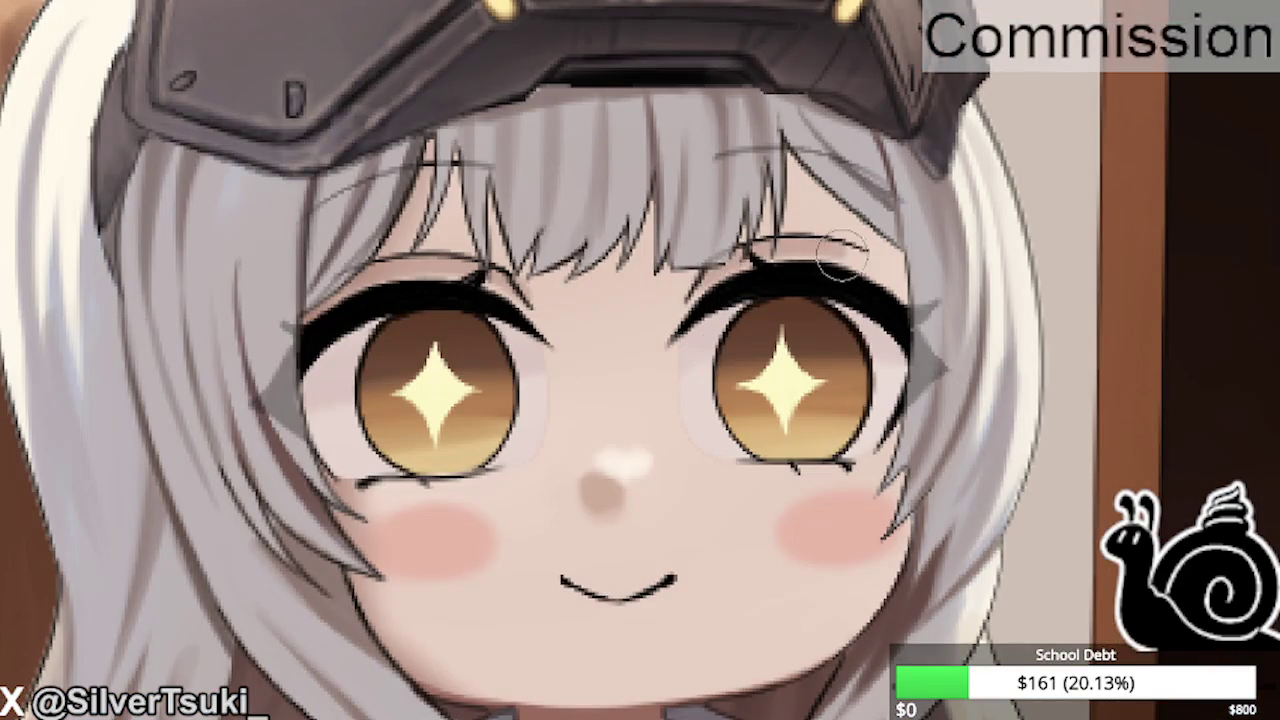
# Shade the eyelid crease above the chibi's right eye.
pyautogui.moveTo(880, 245); pyautogui.dragTo(668, 293)
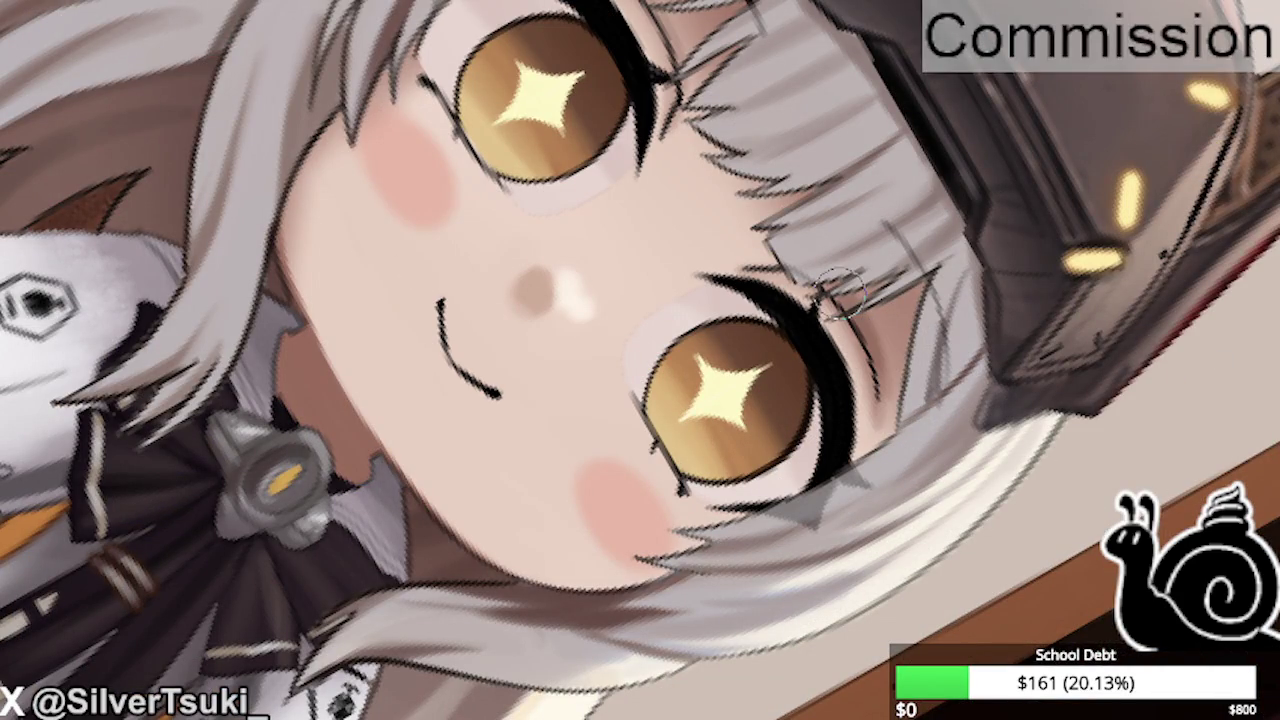
# Recolour the upper lash line, lightening it from black to grey-black.
pyautogui.scroll(-5, 780, 270)
pyautogui.scroll(5, 714, 334)
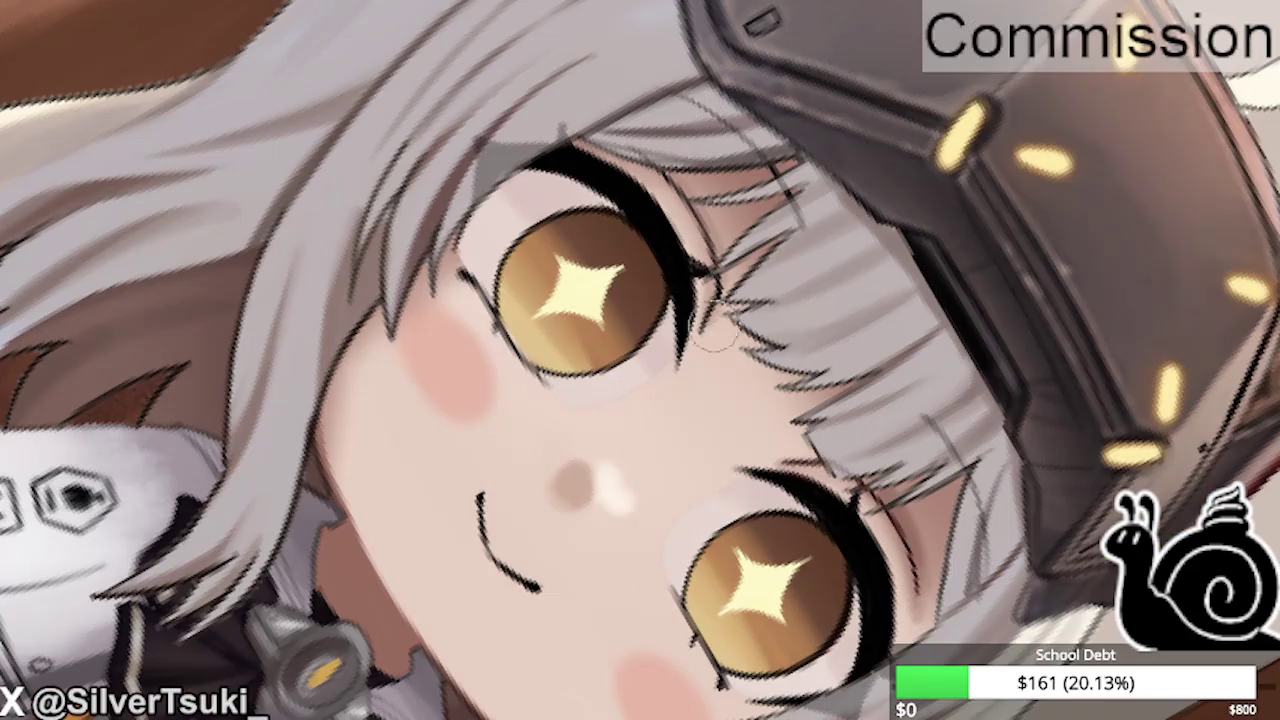
pyautogui.scroll(-5, 714, 334)
pyautogui.scroll(5, 689, 256)
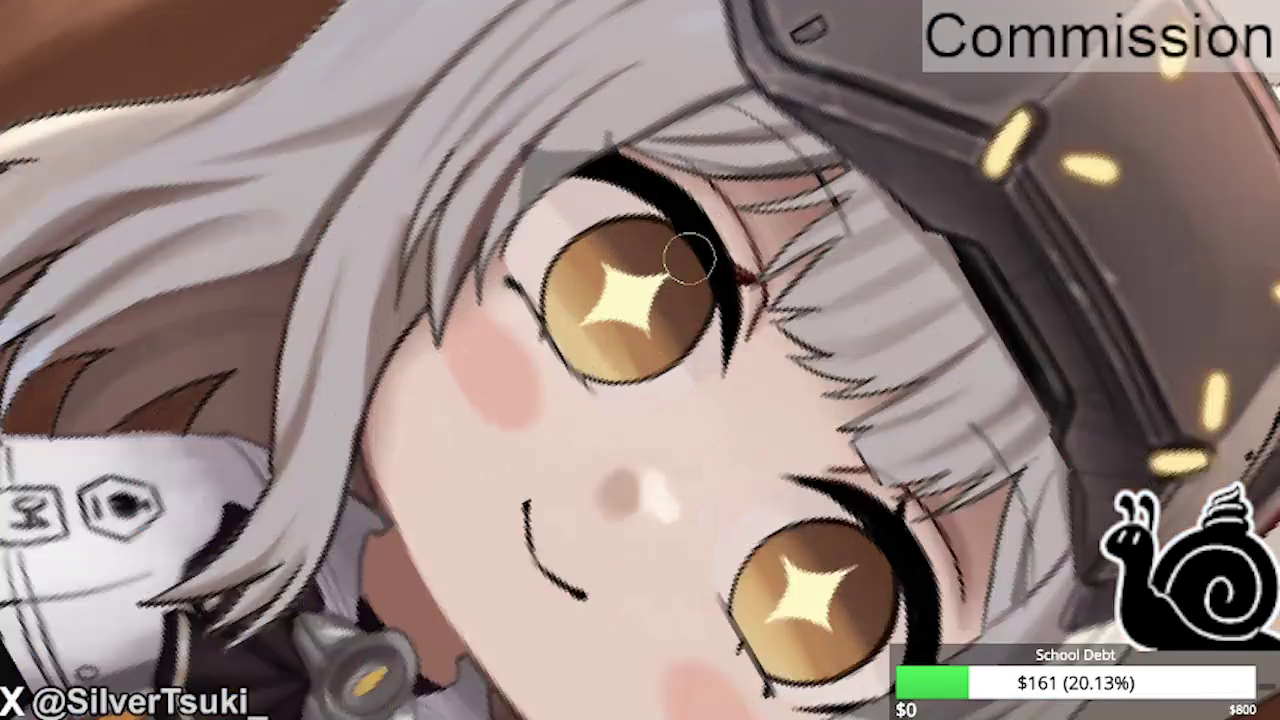
pyautogui.scroll(2, 689, 256)
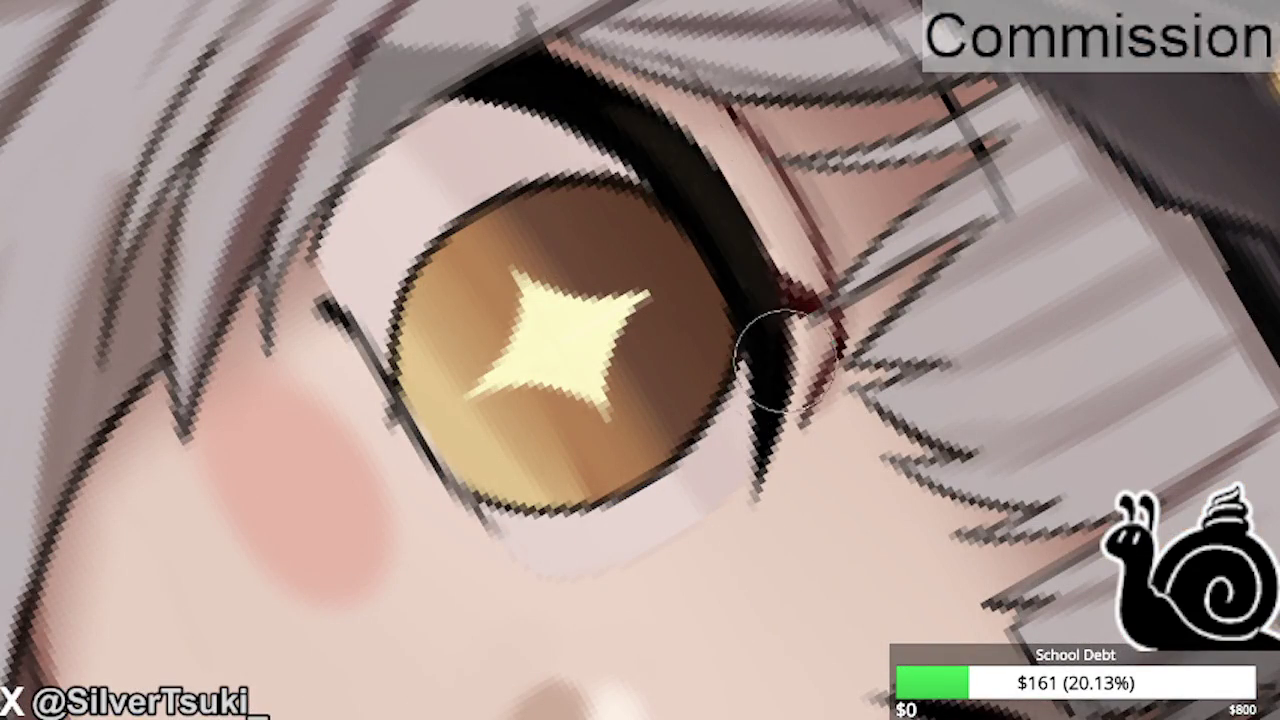
pyautogui.moveTo(785, 360)
pyautogui.mouseDown()
pyautogui.moveTo(620, 110)
pyautogui.moveTo(723, 300)
pyautogui.moveTo(557, 100)
pyautogui.mouseUp()
pyautogui.moveTo(663, 171); pyautogui.dragTo(632, 127)
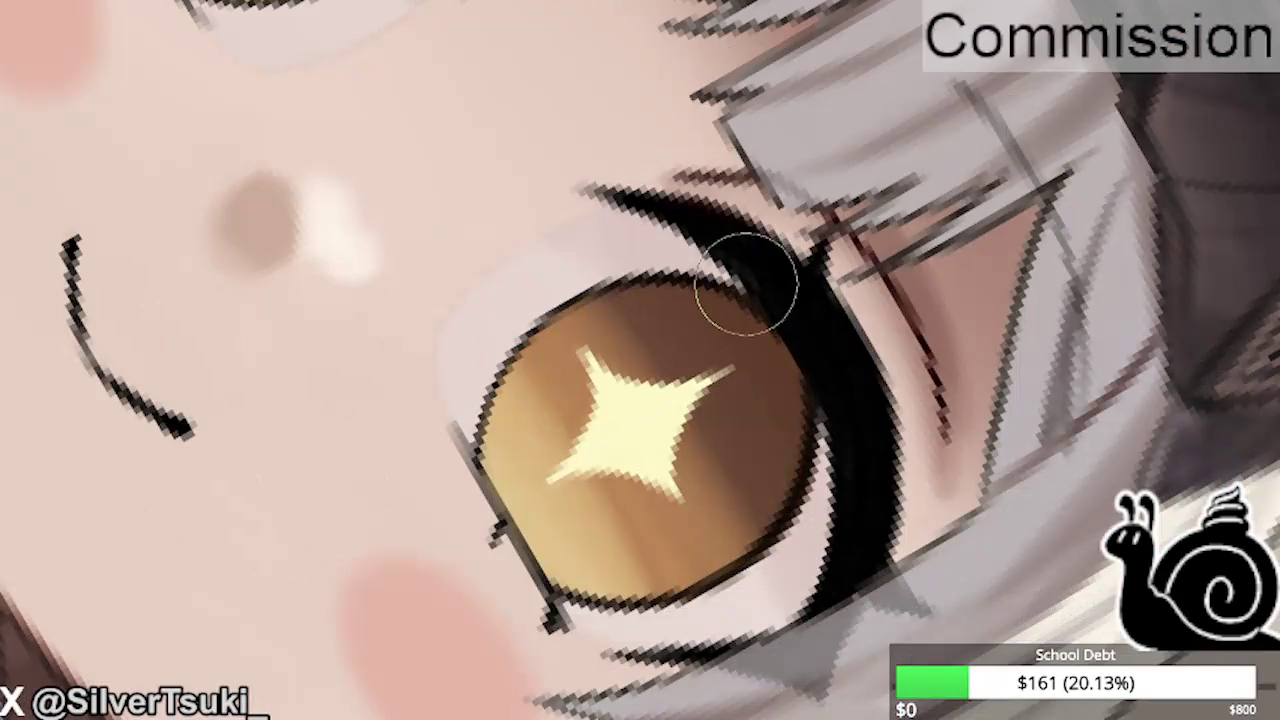
# Soften and lighten the dark lash band beside the iris.
pyautogui.moveTo(746, 284)
pyautogui.mouseDown()
pyautogui.moveTo(829, 334)
pyautogui.moveTo(860, 560)
pyautogui.mouseUp()
pyautogui.moveTo(820, 300); pyautogui.dragTo(850, 590)
pyautogui.moveTo(840, 360)
pyautogui.mouseDown()
pyautogui.moveTo(864, 408)
pyautogui.moveTo(808, 634)
pyautogui.mouseUp()
pyautogui.moveTo(814, 252); pyautogui.dragTo(826, 346)
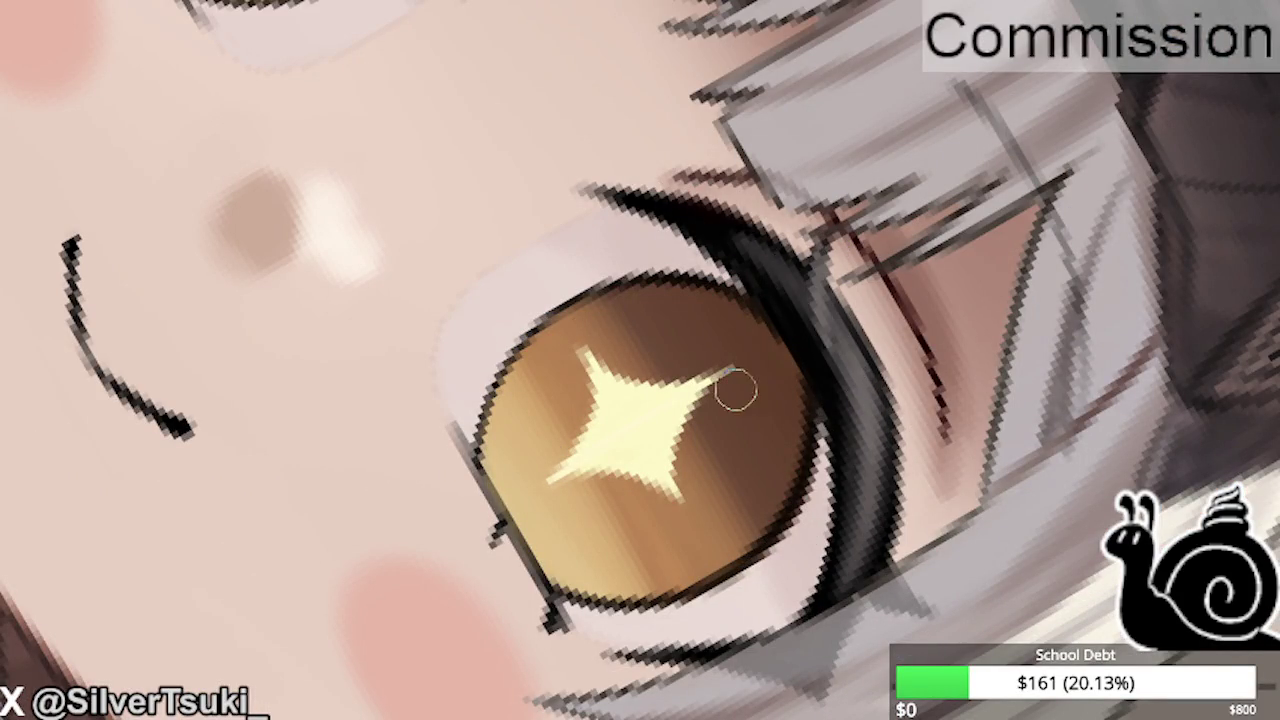
# Add a dark reddish tint along the other eye's lash.
pyautogui.scroll(-5, 735, 390)
pyautogui.scroll(5, 571, 57)
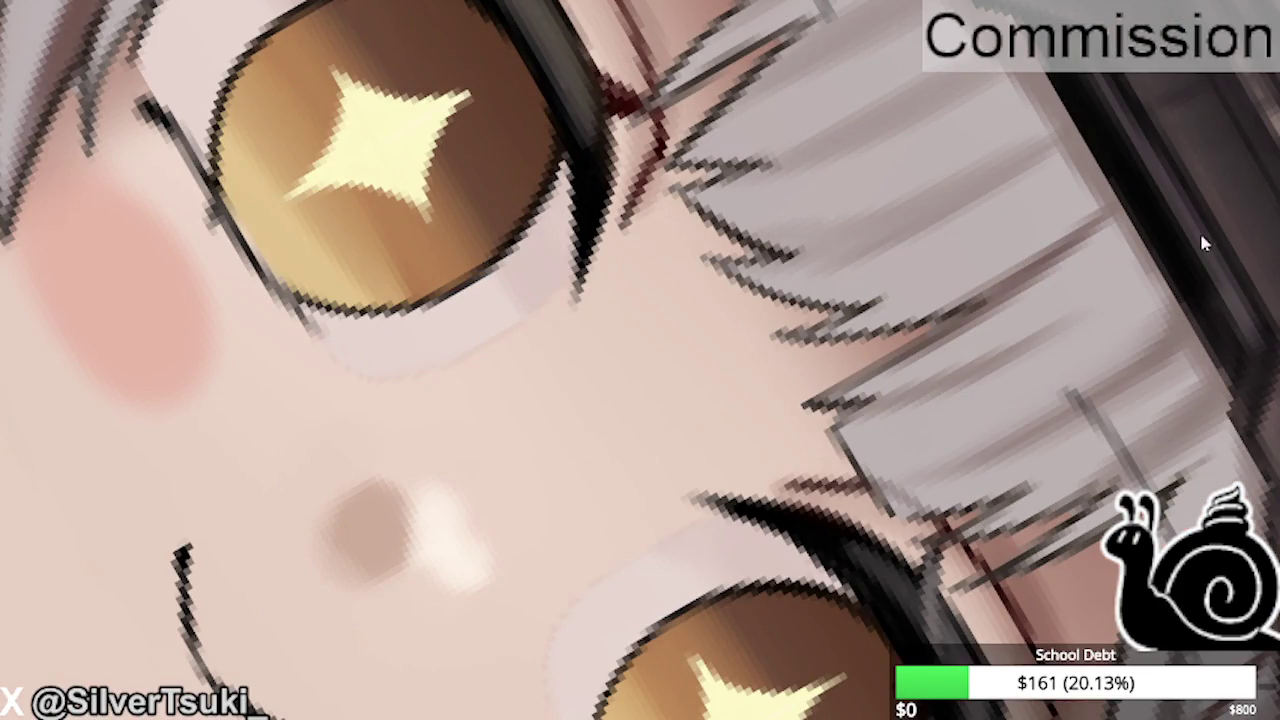
pyautogui.scroll(3, 555, 85)
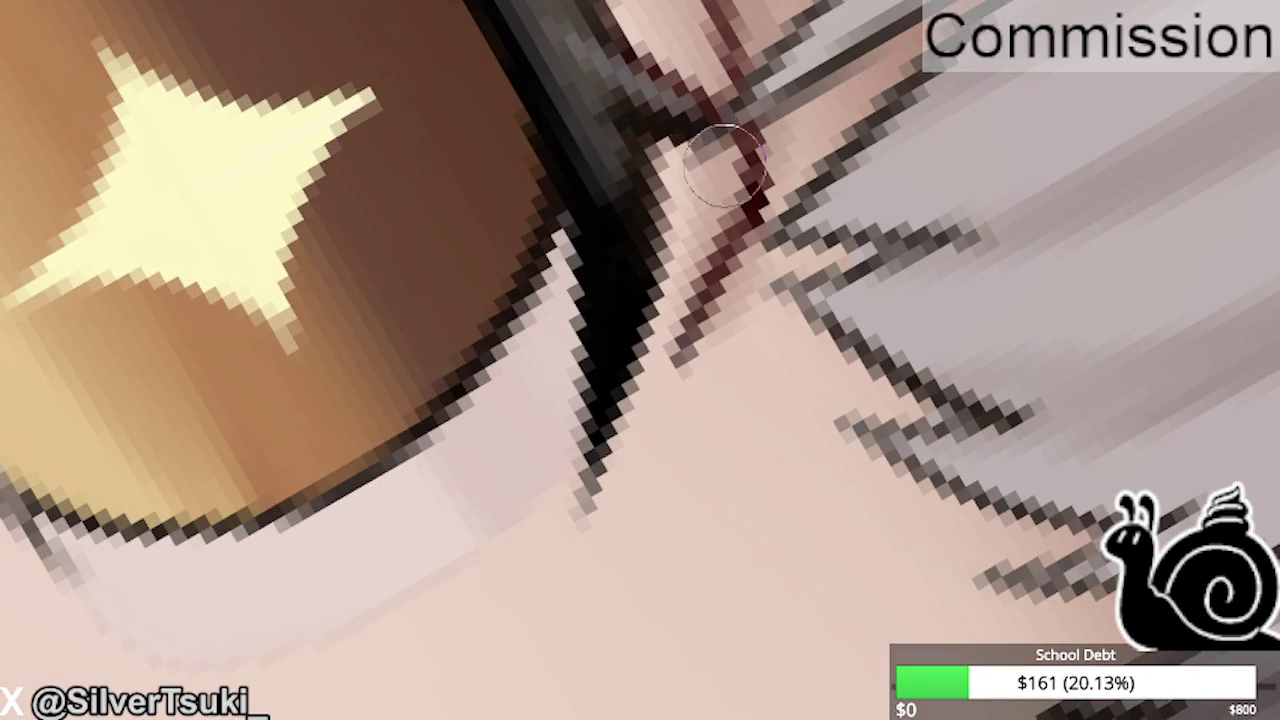
pyautogui.scroll(-4, 725, 165)
pyautogui.scroll(-2, 92, 25)
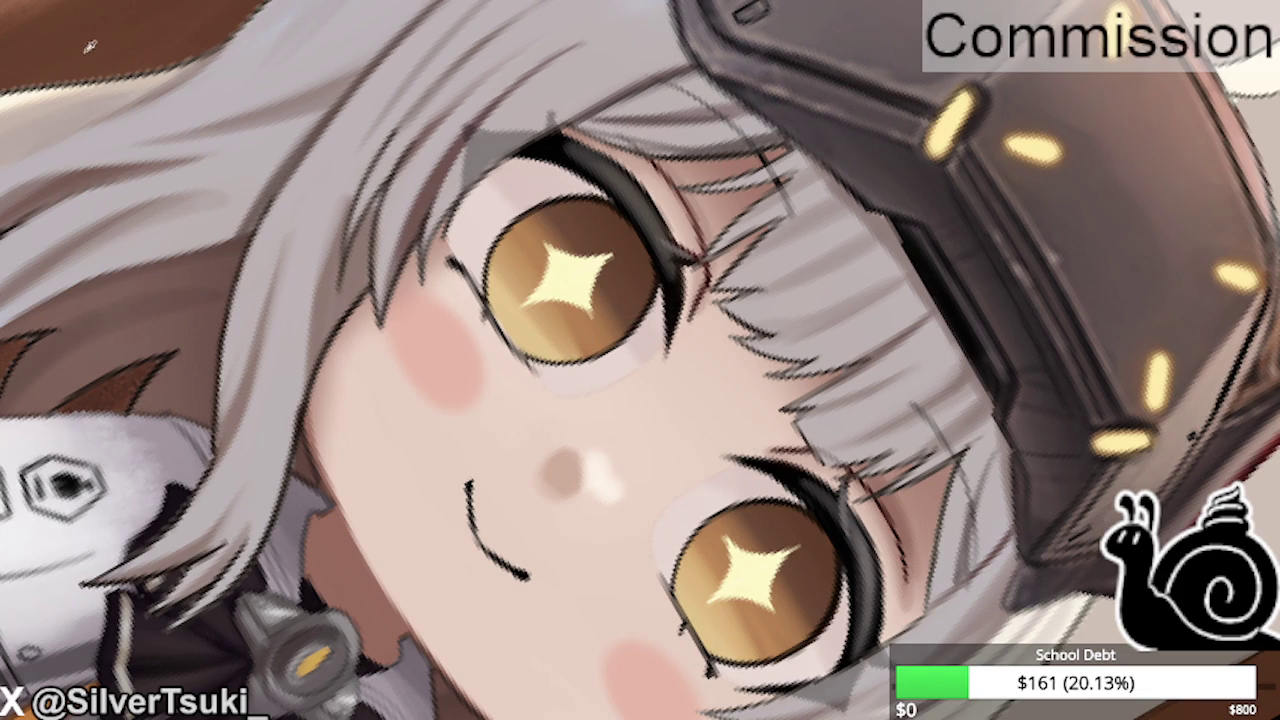
pyautogui.moveTo(730, 456); pyautogui.dragTo(805, 470)
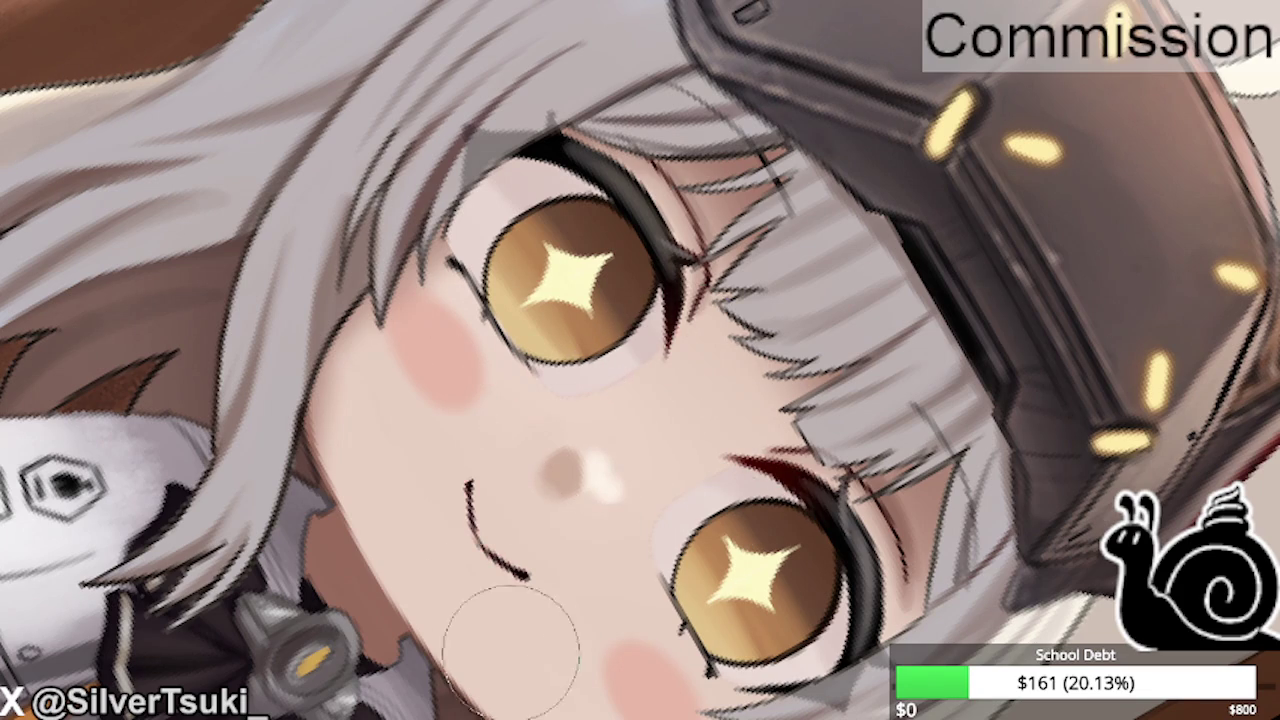
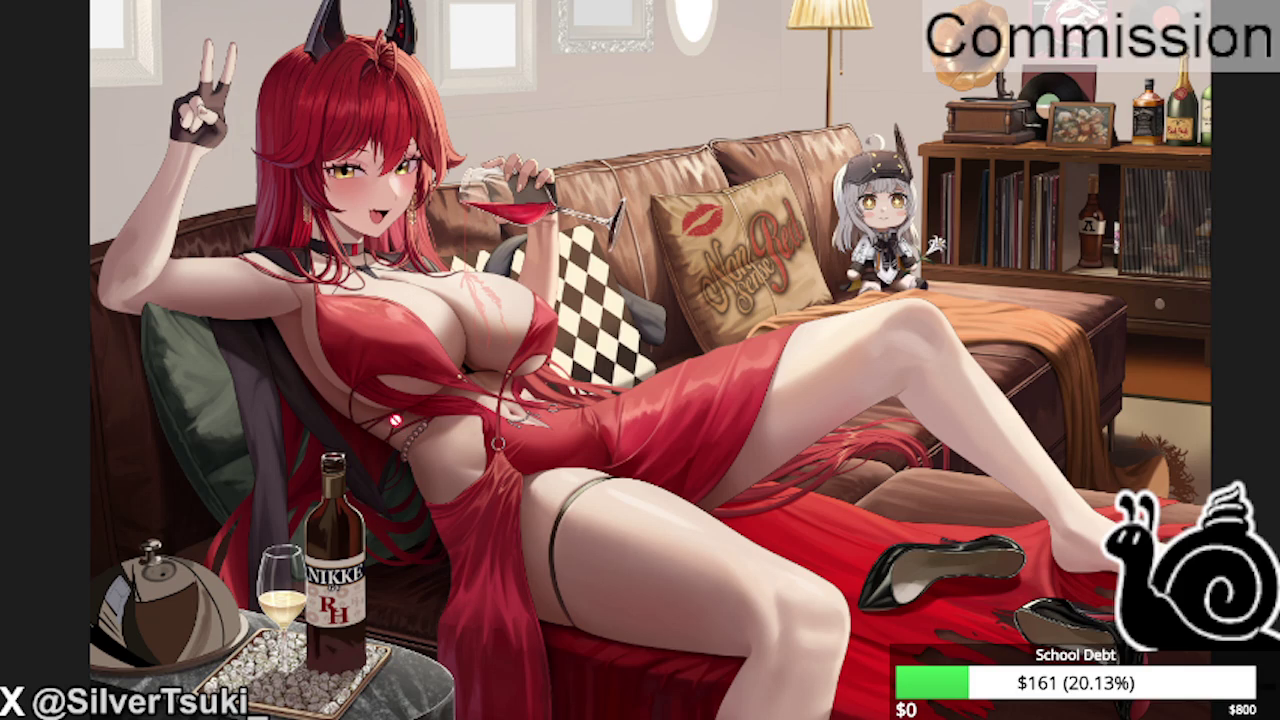
# Shrink the brush with the [ key for fine detail work.
pyautogui.scroll(-2, 360, 392)
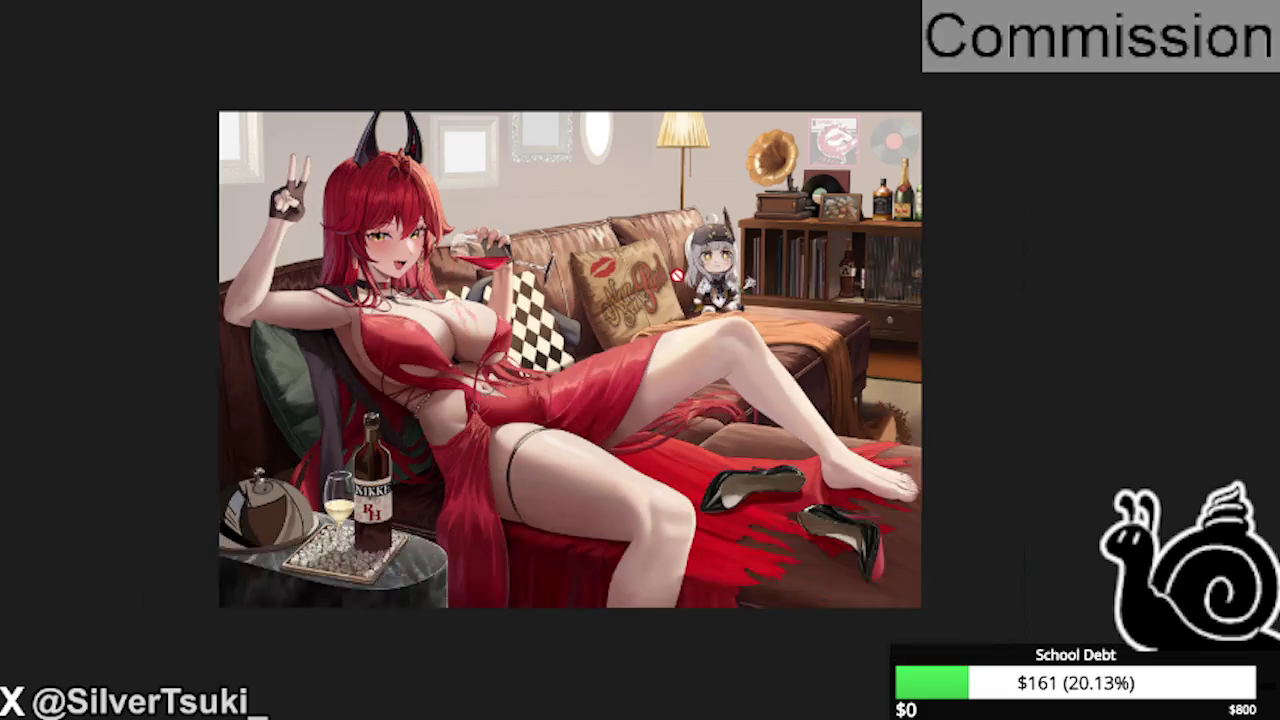
pyautogui.scroll(3, 583, 296)
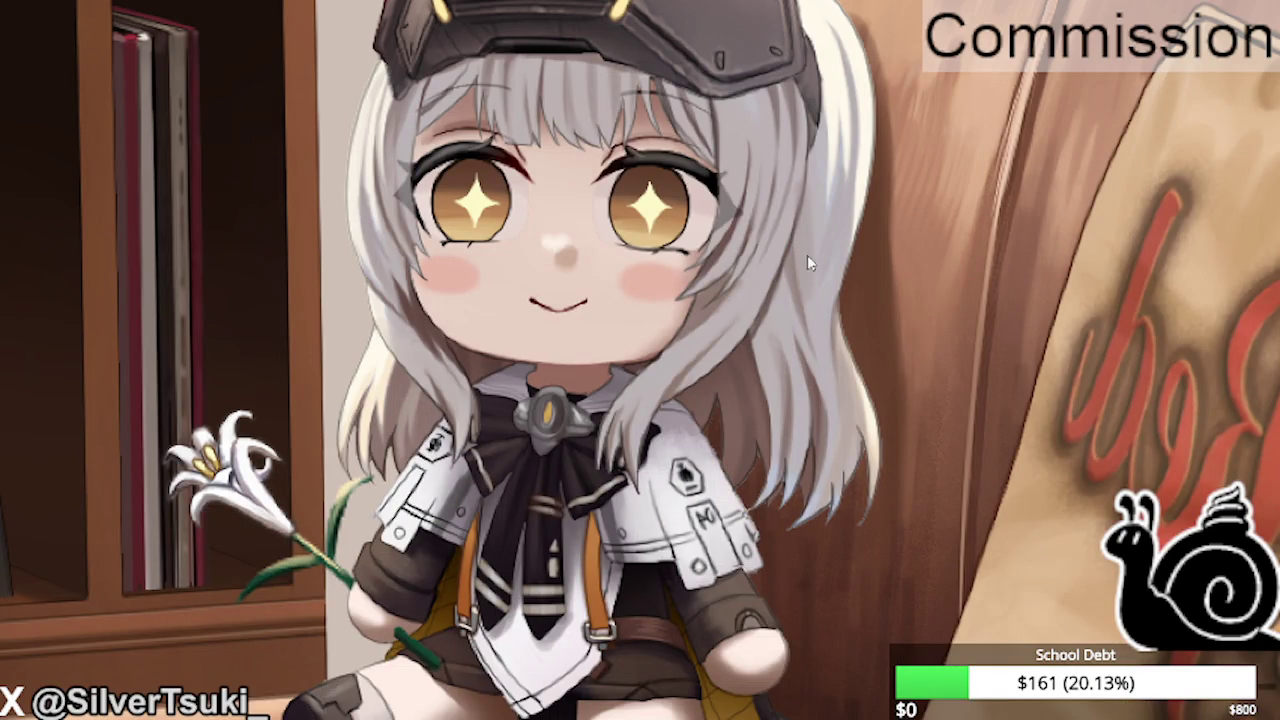
pyautogui.scroll(5, 730, 290)
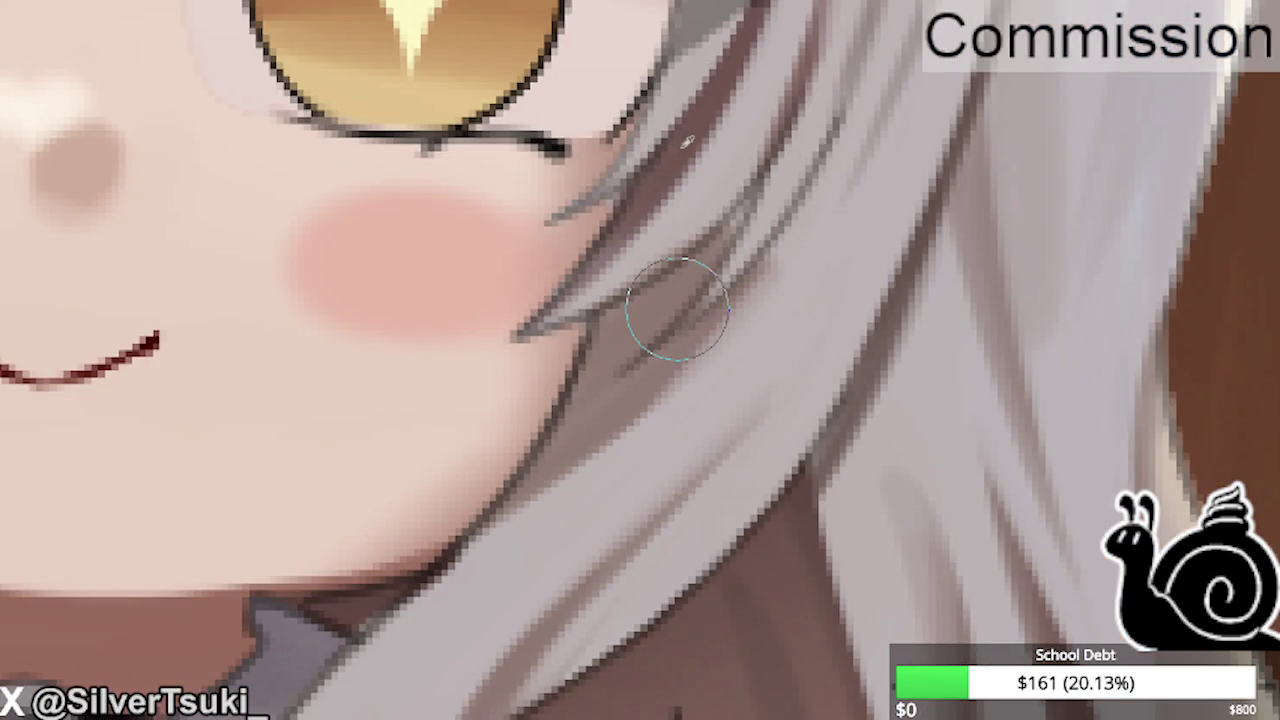
pyautogui.press('[')
pyautogui.press('[')
pyautogui.press('[')
# Zoom in and out around the plush's face to inspect its brow hair strands.
pyautogui.scroll(-5, 640, 360)
pyautogui.scroll(5, 640, 360)
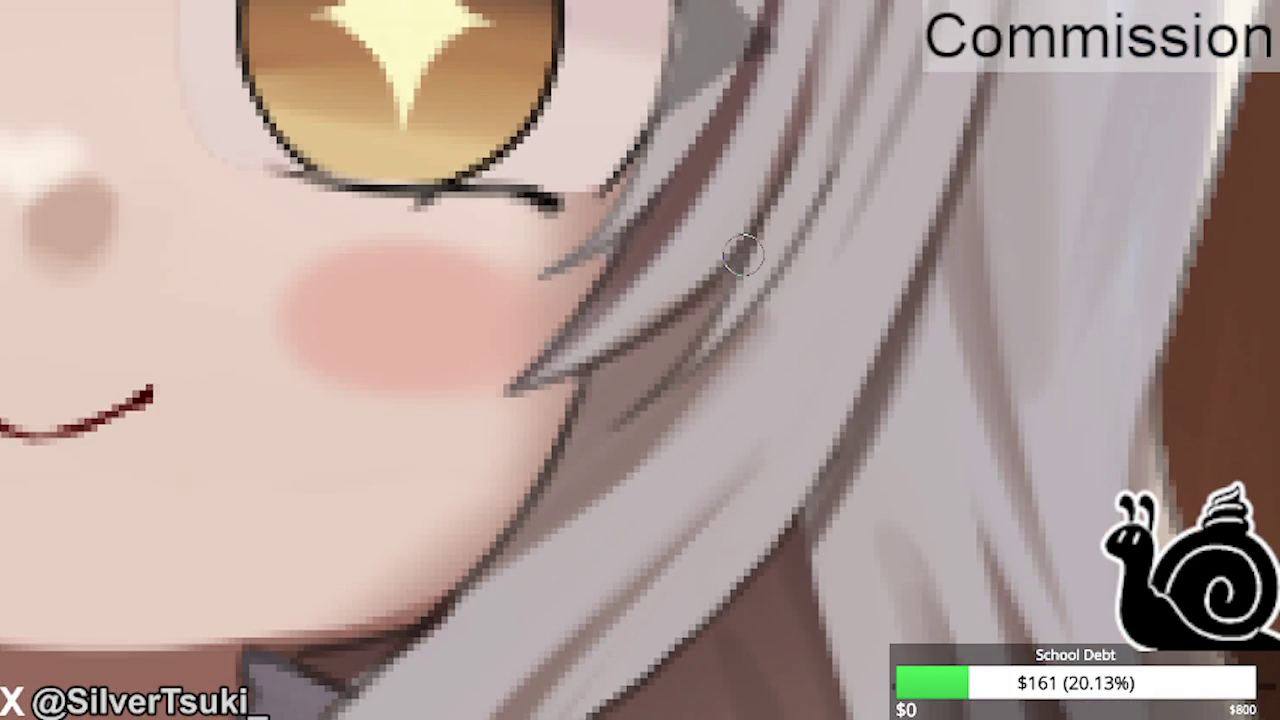
pyautogui.scroll(-2, 680, 340)
pyautogui.scroll(-2, 700, 310)
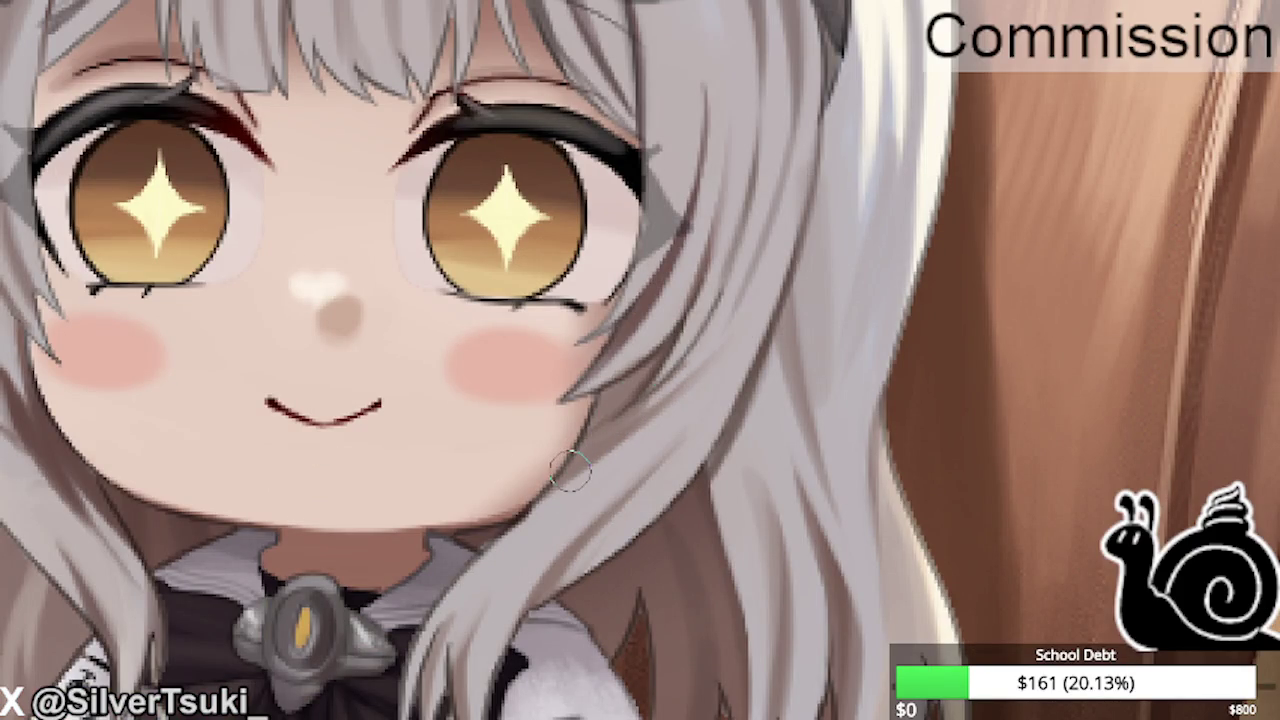
pyautogui.scroll(-2, 620, 420)
pyautogui.scroll(2, 624, 140)
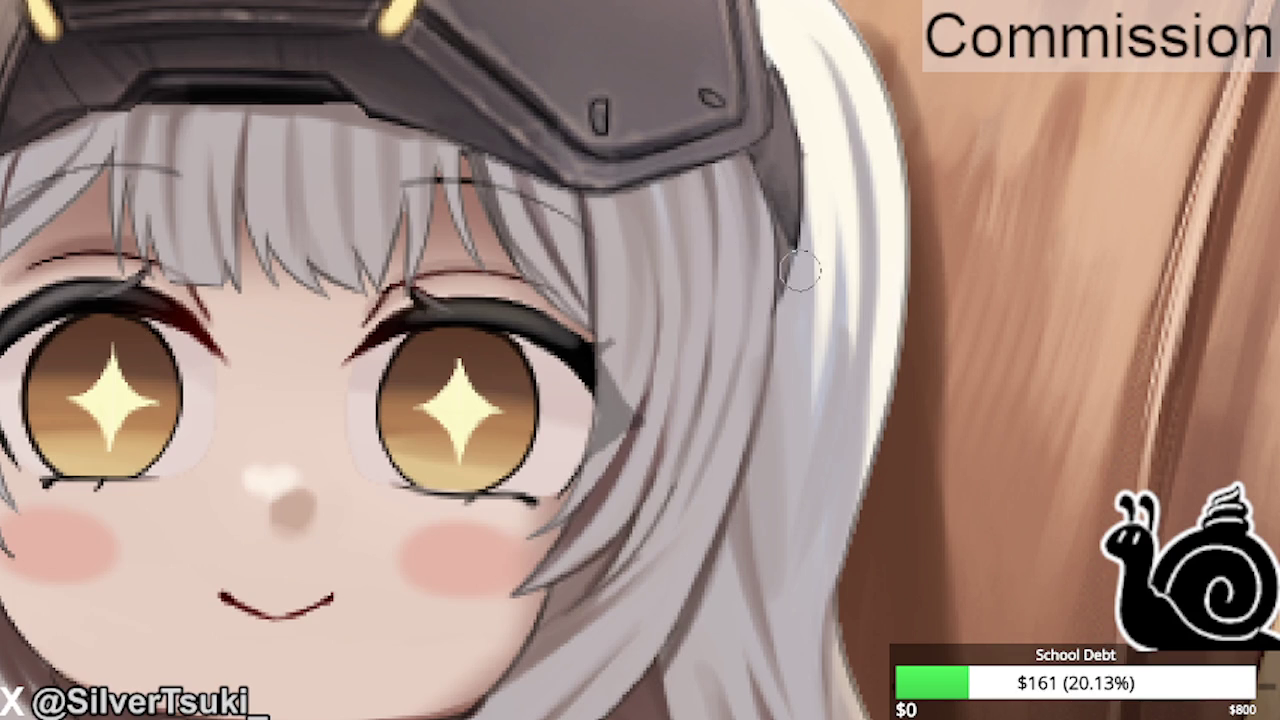
pyautogui.scroll(-2, 800, 271)
pyautogui.scroll(4, 640, 210)
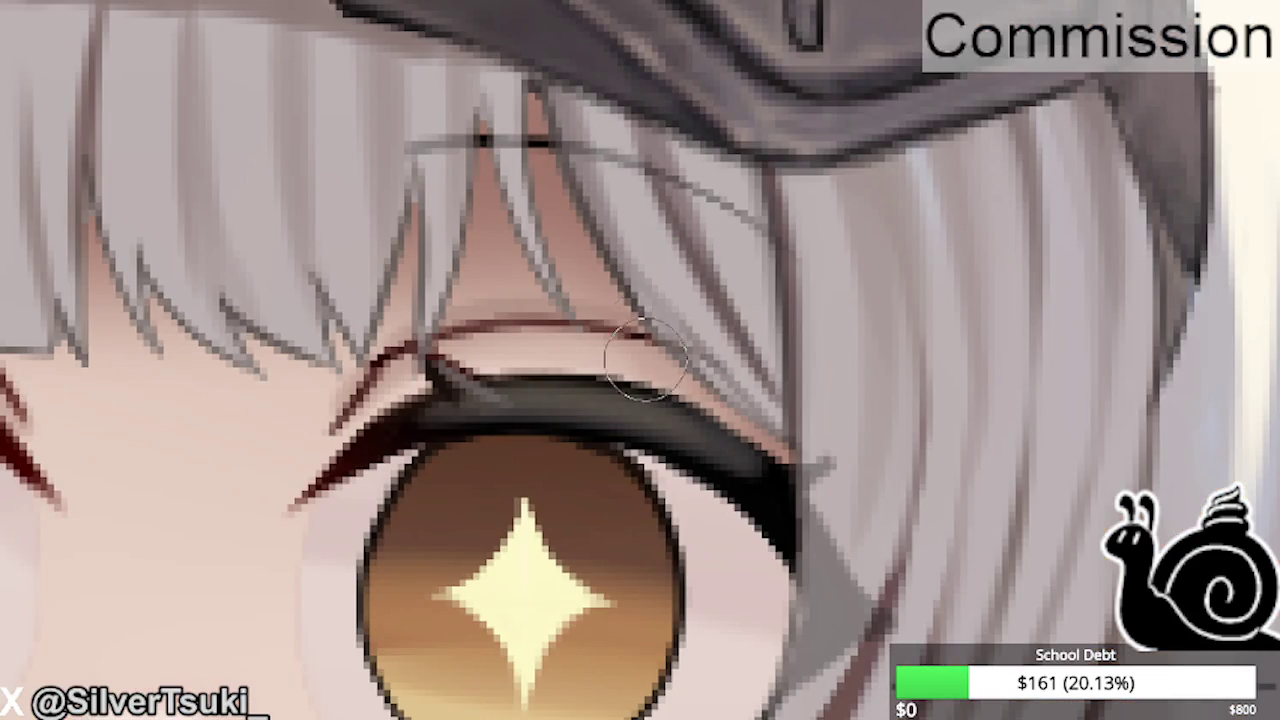
pyautogui.scroll(-2, 695, 355)
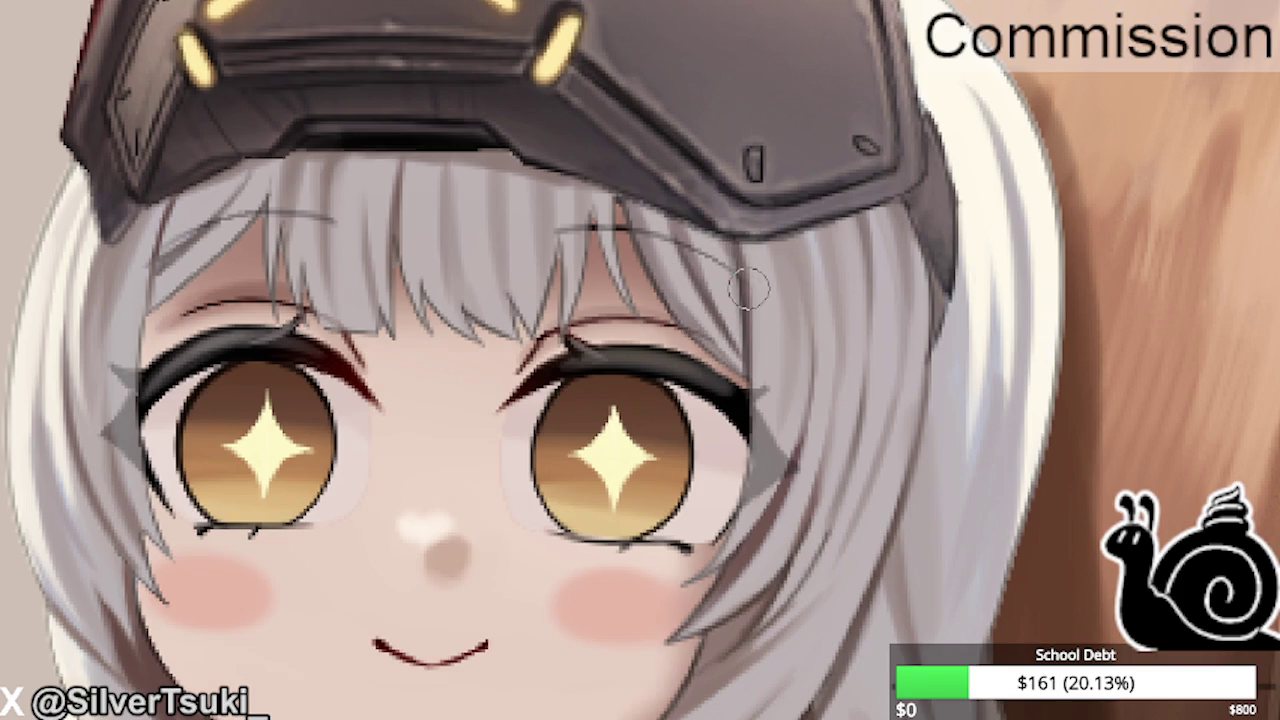
pyautogui.scroll(-2, 760, 215)
pyautogui.scroll(4, 700, 190)
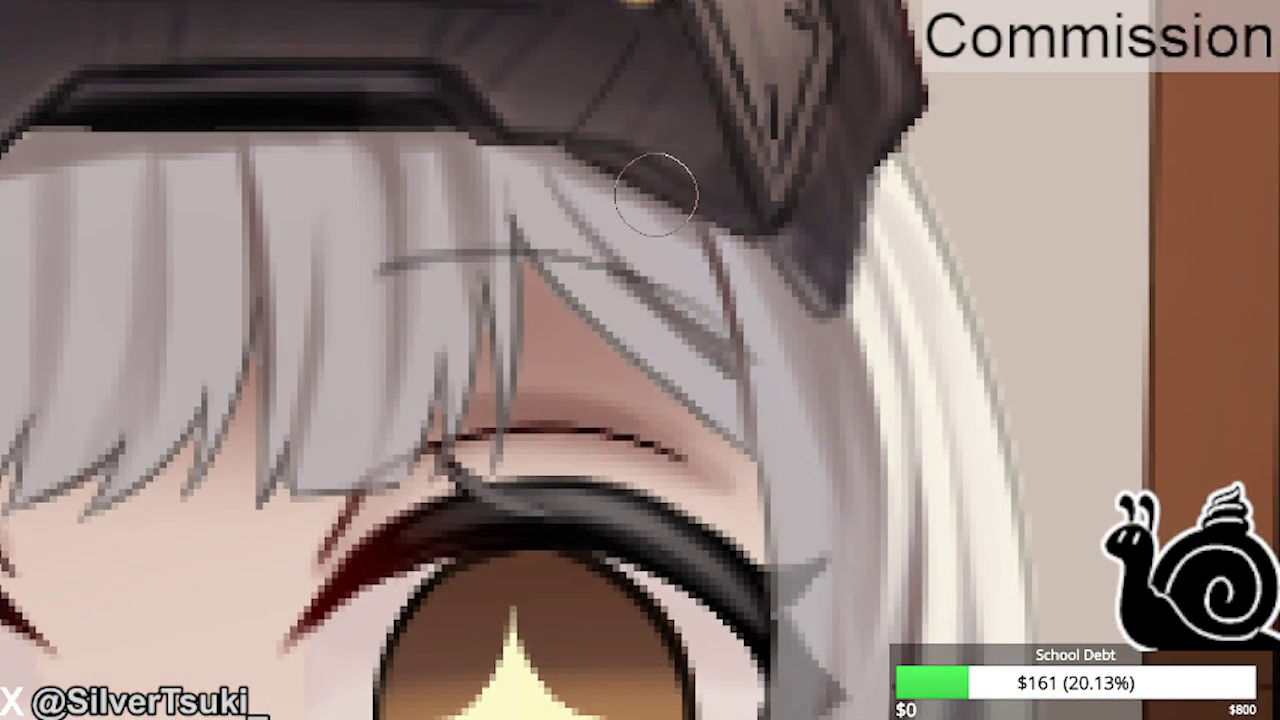
pyautogui.scroll(-3, 674, 200)
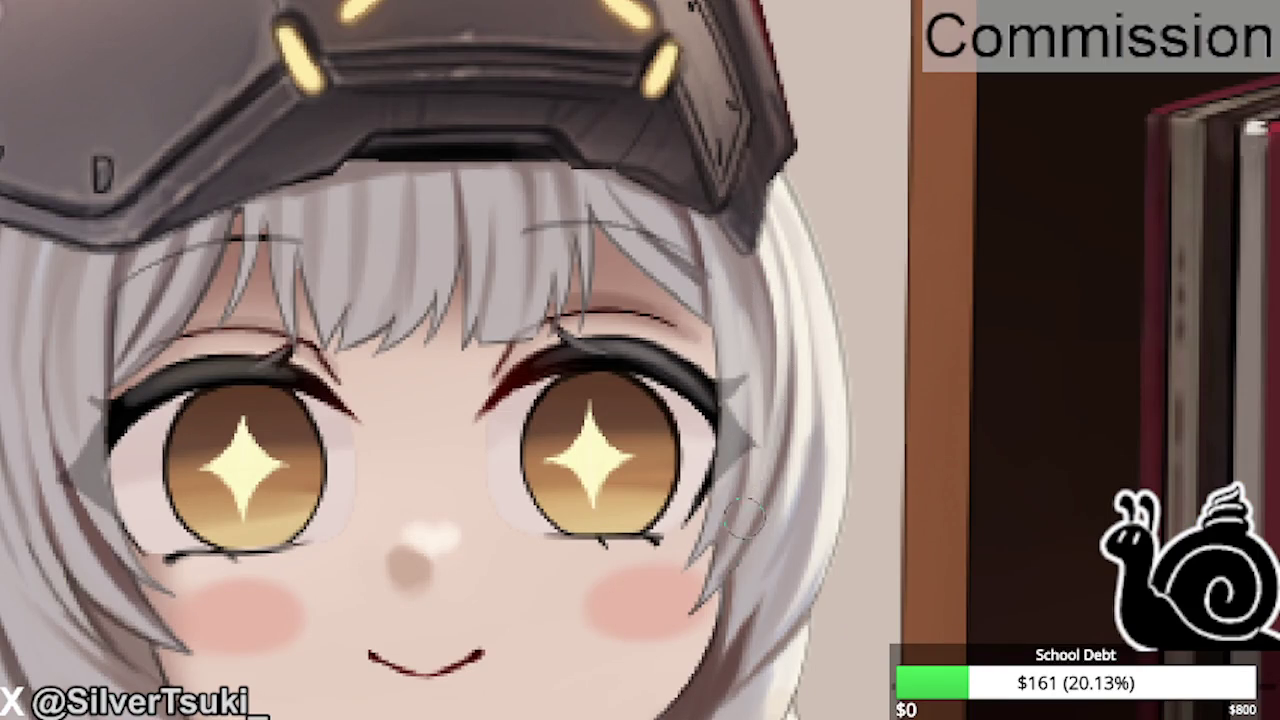
pyautogui.scroll(-5, 734, 276)
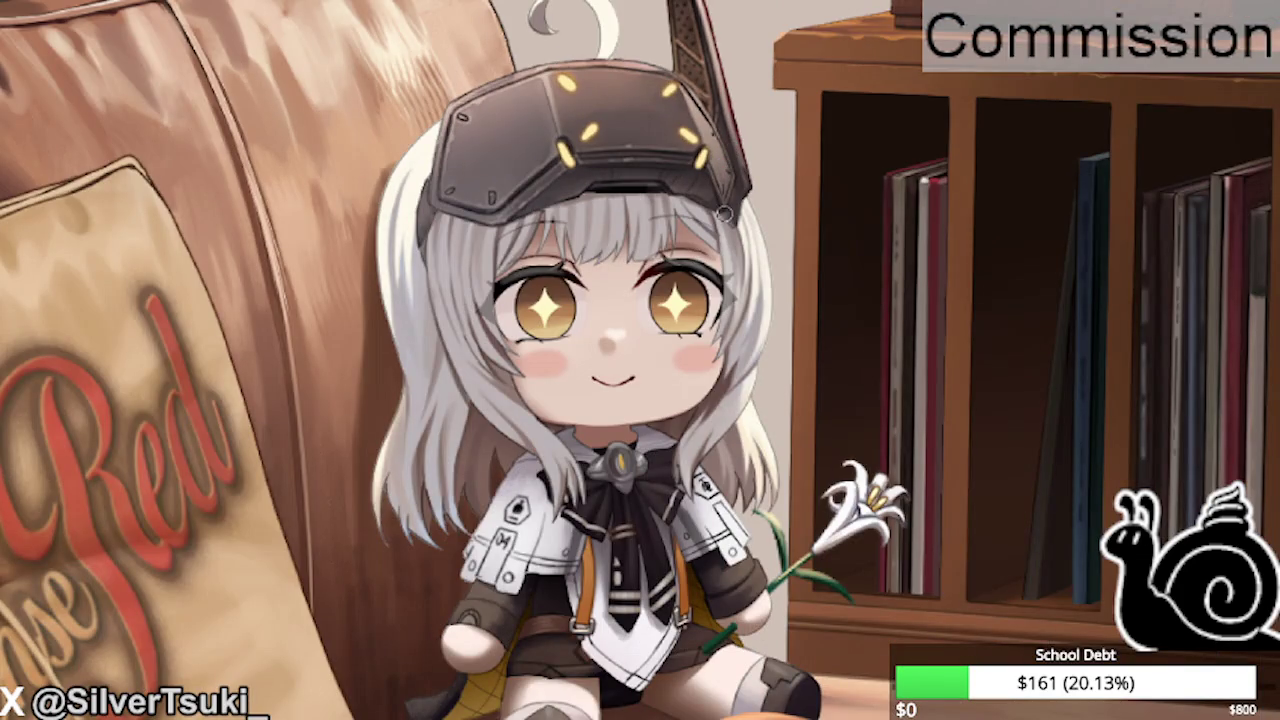
pyautogui.scroll(3, 741, 236)
# Mirror the canvas view horizontally and smooth and brighten the plush's white hair edge.
pyautogui.press('m')
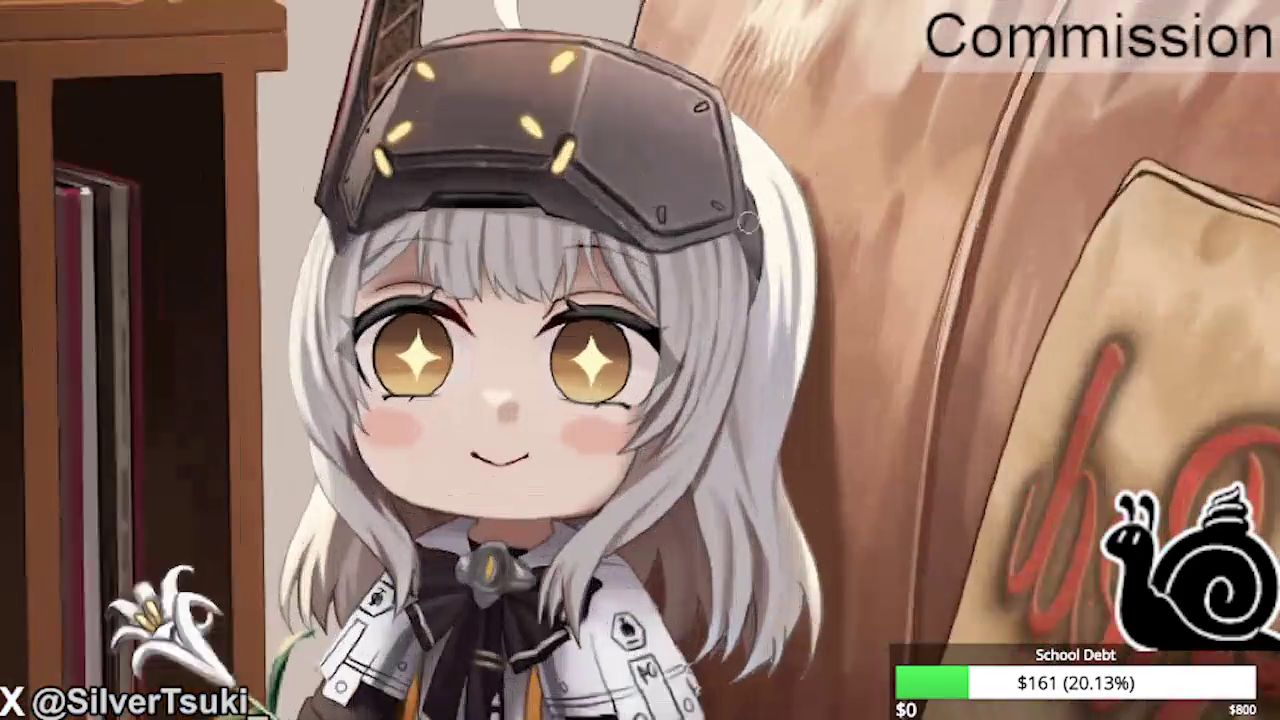
pyautogui.scroll(3, 794, 156)
pyautogui.moveTo(793, 157); pyautogui.dragTo(758, 190)
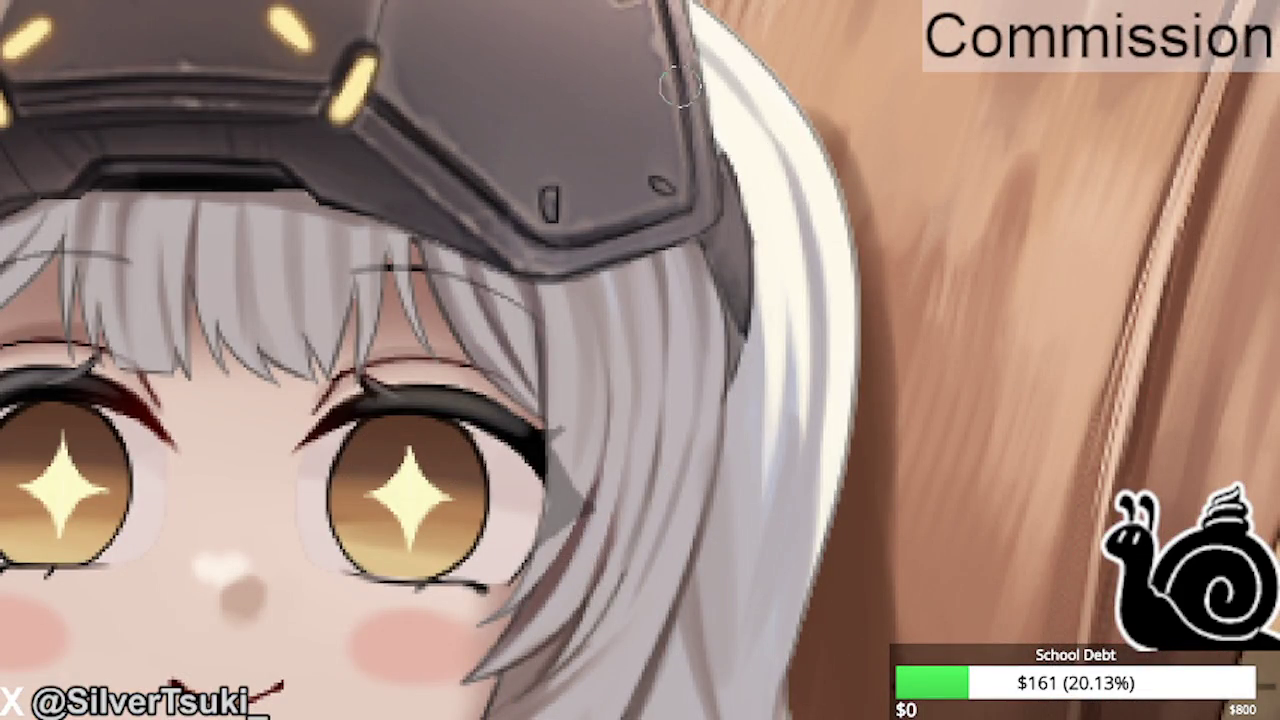
pyautogui.moveTo(766, 286); pyautogui.dragTo(751, 209)
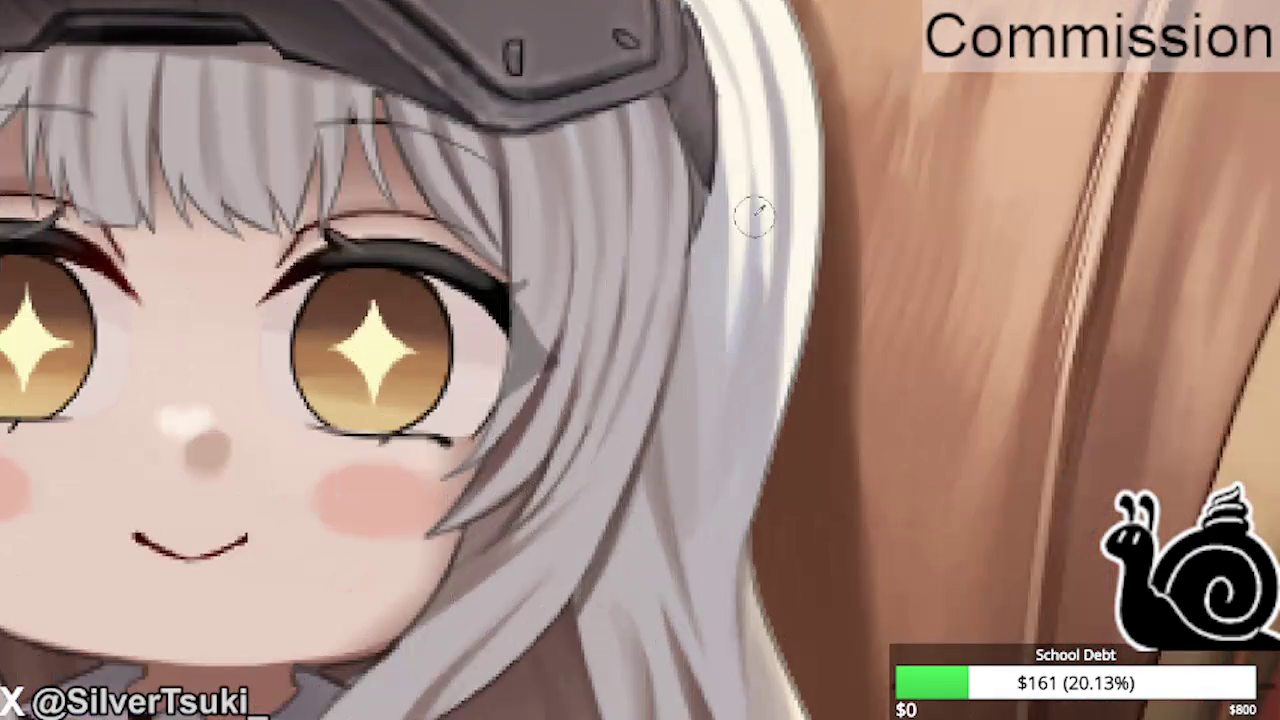
pyautogui.scroll(-3, 771, 243)
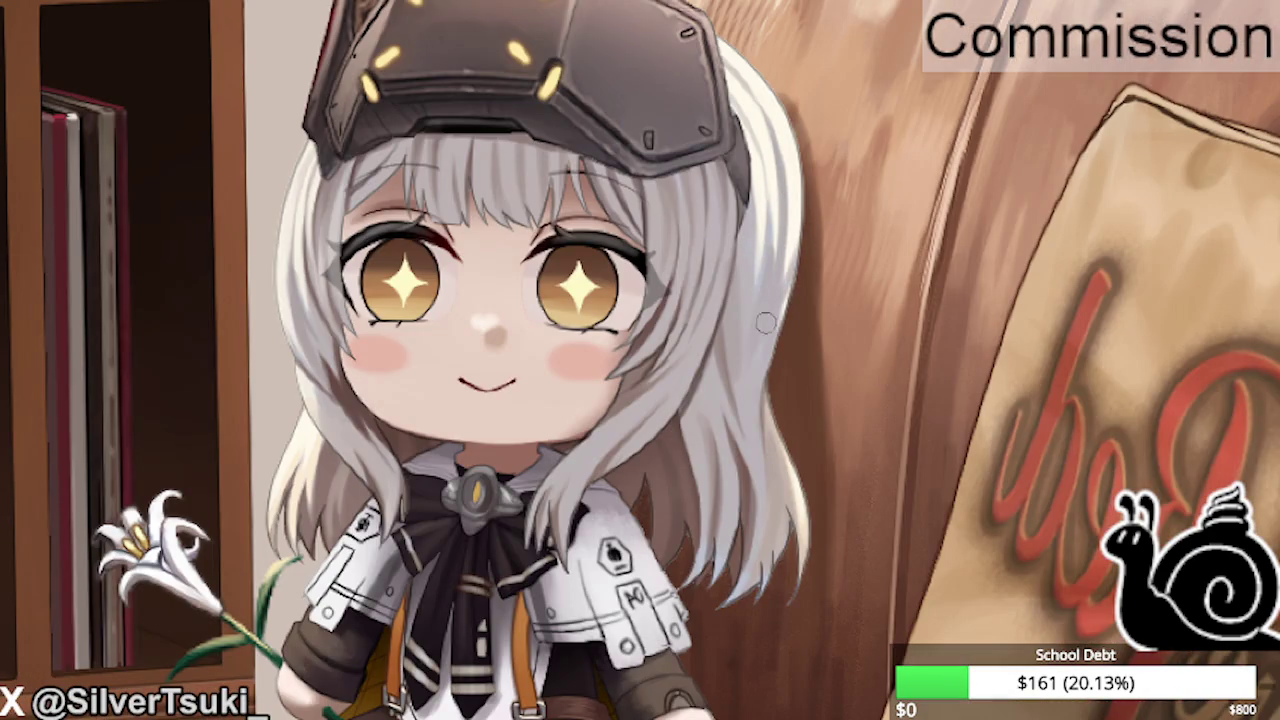
pyautogui.moveTo(750, 385); pyautogui.dragTo(731, 318)
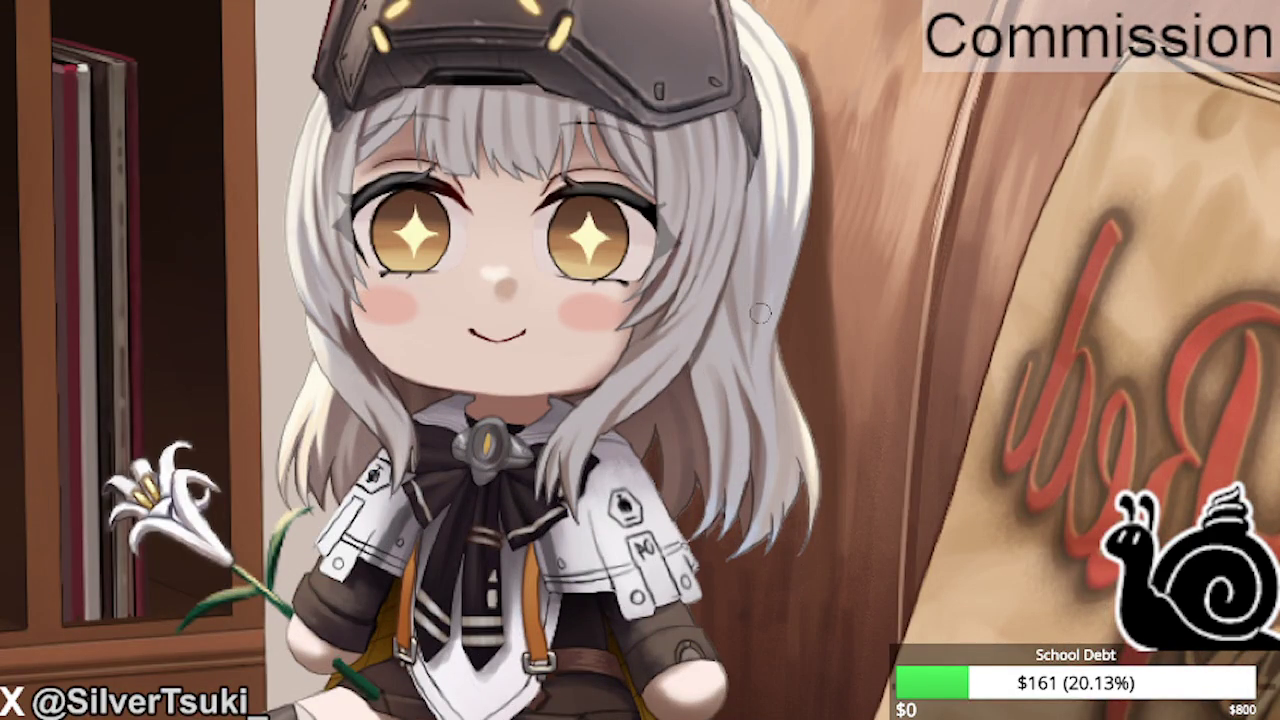
# Paint lighter highlighted strands and darker strand lines down the plush's silver hair.
pyautogui.scroll(3, 748, 389)
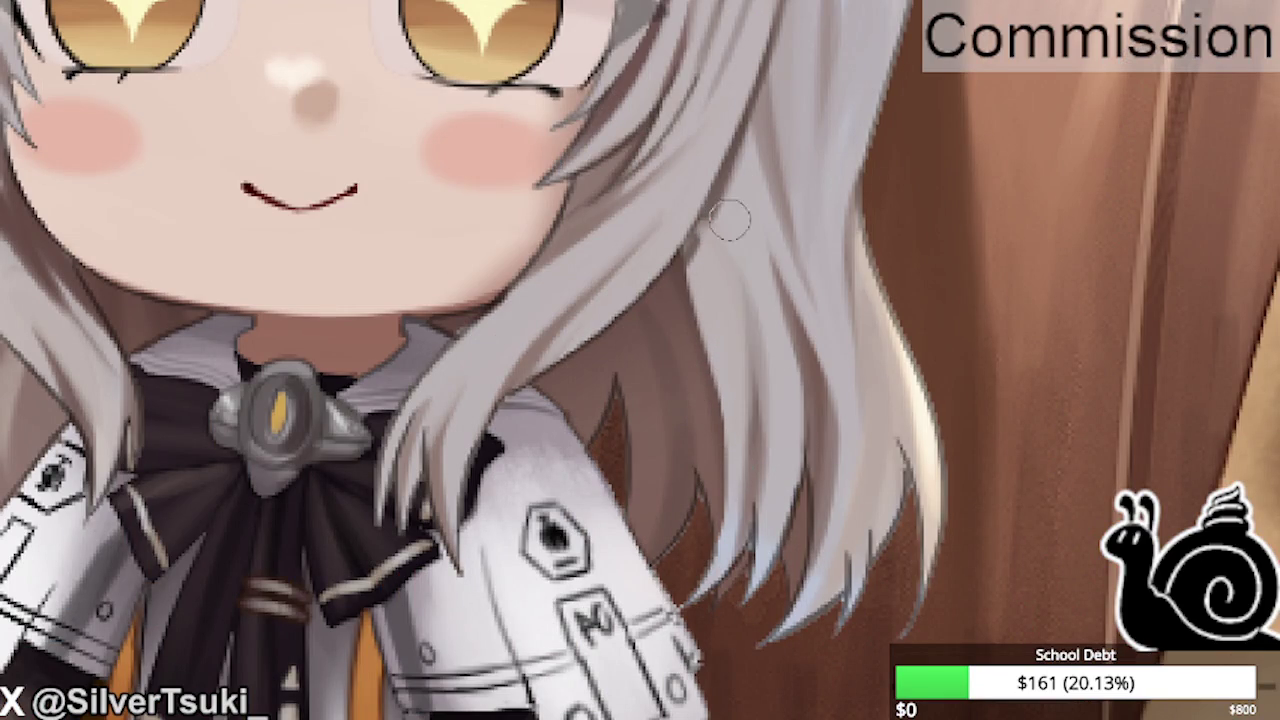
pyautogui.moveTo(760, 470)
pyautogui.mouseDown()
pyautogui.moveTo(753, 369)
pyautogui.moveTo(714, 243)
pyautogui.mouseUp()
pyautogui.moveTo(745, 420)
pyautogui.mouseDown()
pyautogui.moveTo(712, 240)
pyautogui.moveTo(743, 300)
pyautogui.moveTo(763, 377)
pyautogui.moveTo(709, 274)
pyautogui.moveTo(680, 274)
pyautogui.mouseUp()
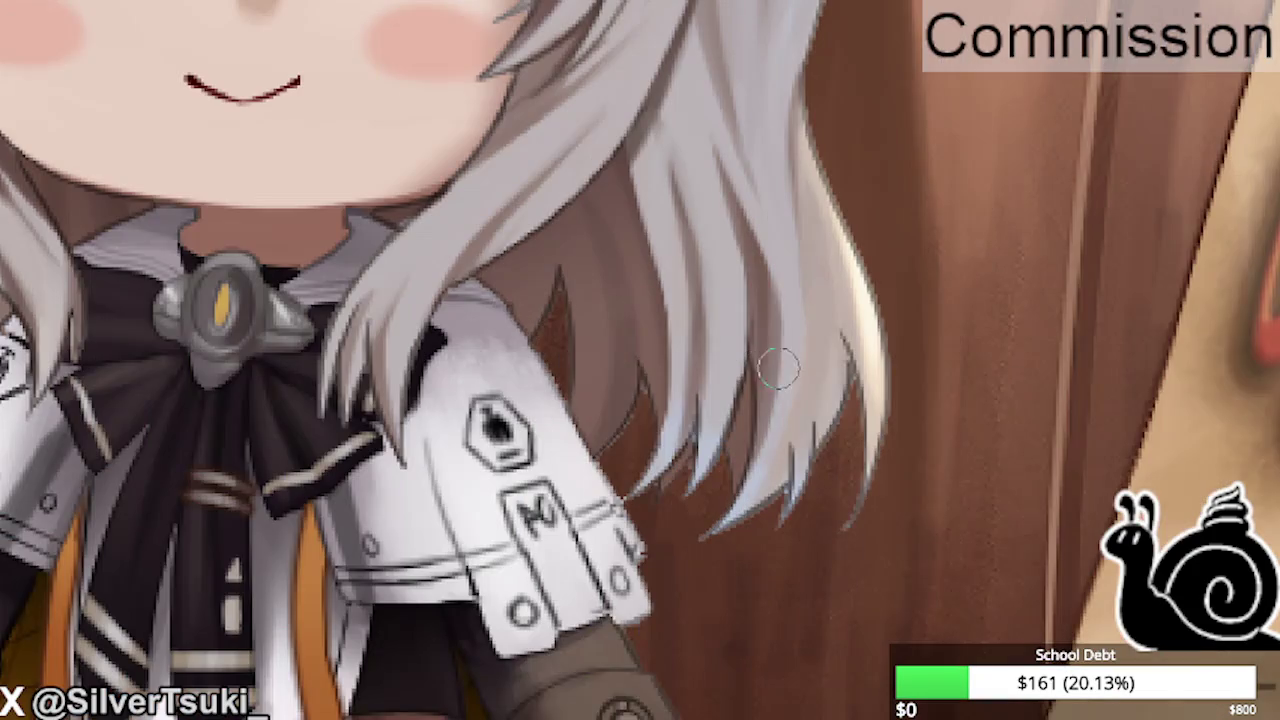
pyautogui.moveTo(800, 272); pyautogui.dragTo(810, 456)
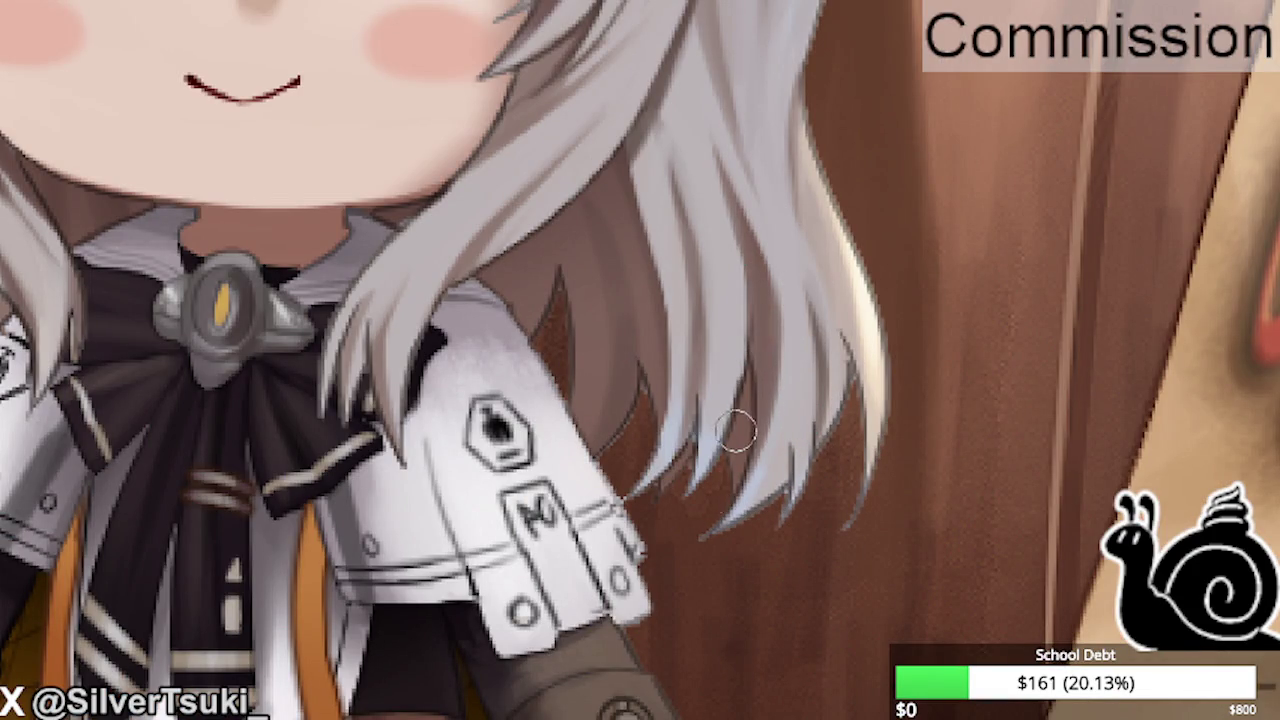
pyautogui.scroll(-2, 419, 204)
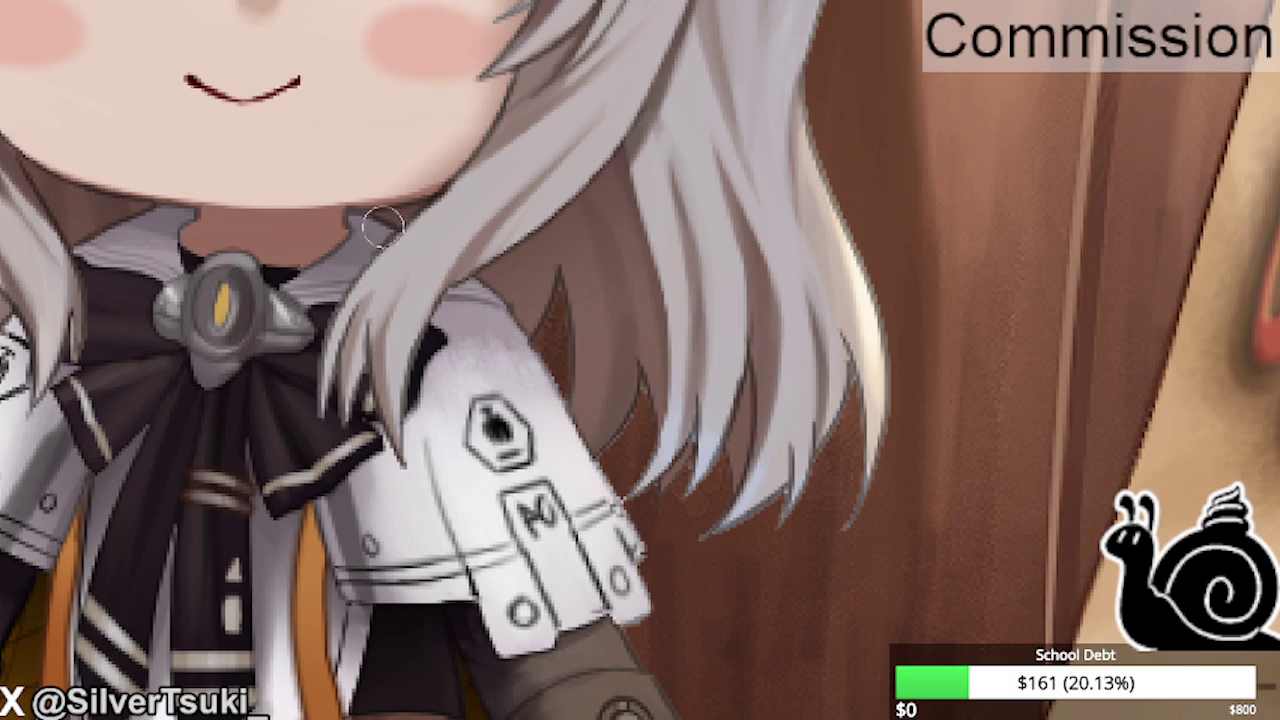
pyautogui.scroll(3, 337, 277)
pyautogui.scroll(-3, 577, 260)
pyautogui.scroll(2, 578, 358)
pyautogui.scroll(3, 578, 358)
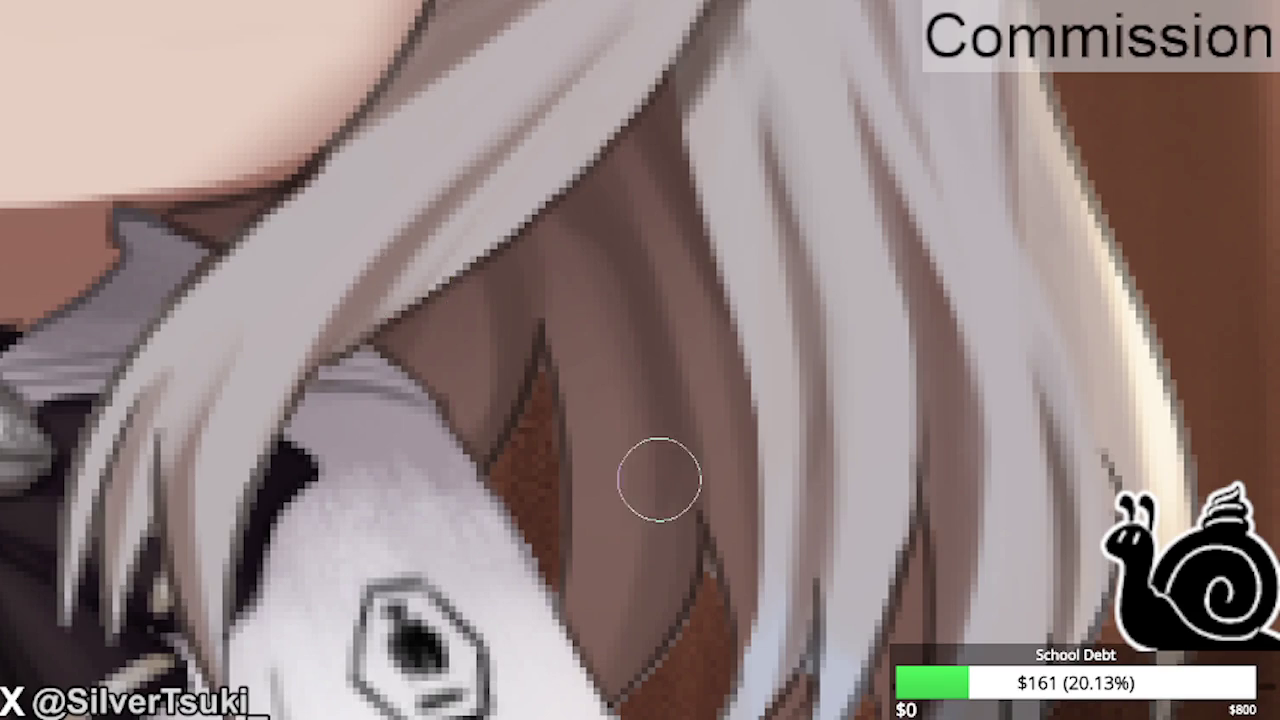
# Soften the shading down the plush's lower hair strands, then fit the whole illustration to the window.
pyautogui.scroll(-3, 629, 394)
pyautogui.scroll(3, 634, 354)
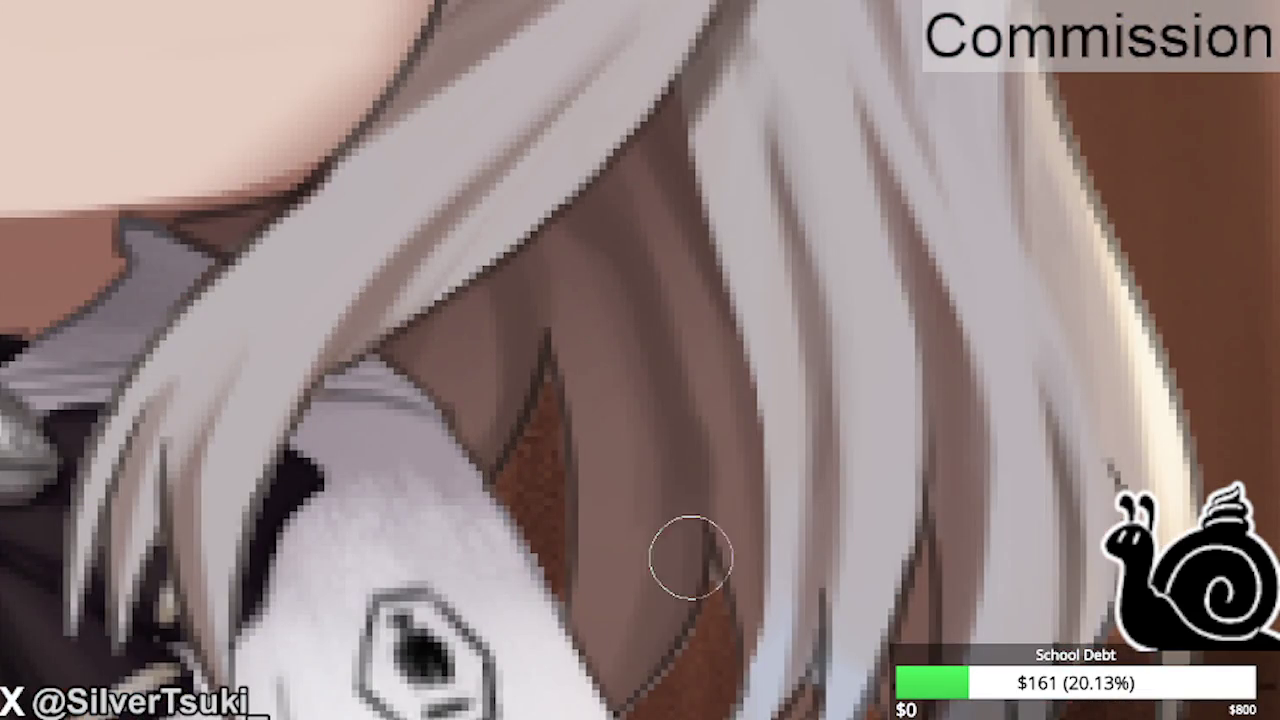
pyautogui.scroll(-3, 691, 554)
pyautogui.scroll(3, 766, 606)
pyautogui.scroll(-3, 797, 405)
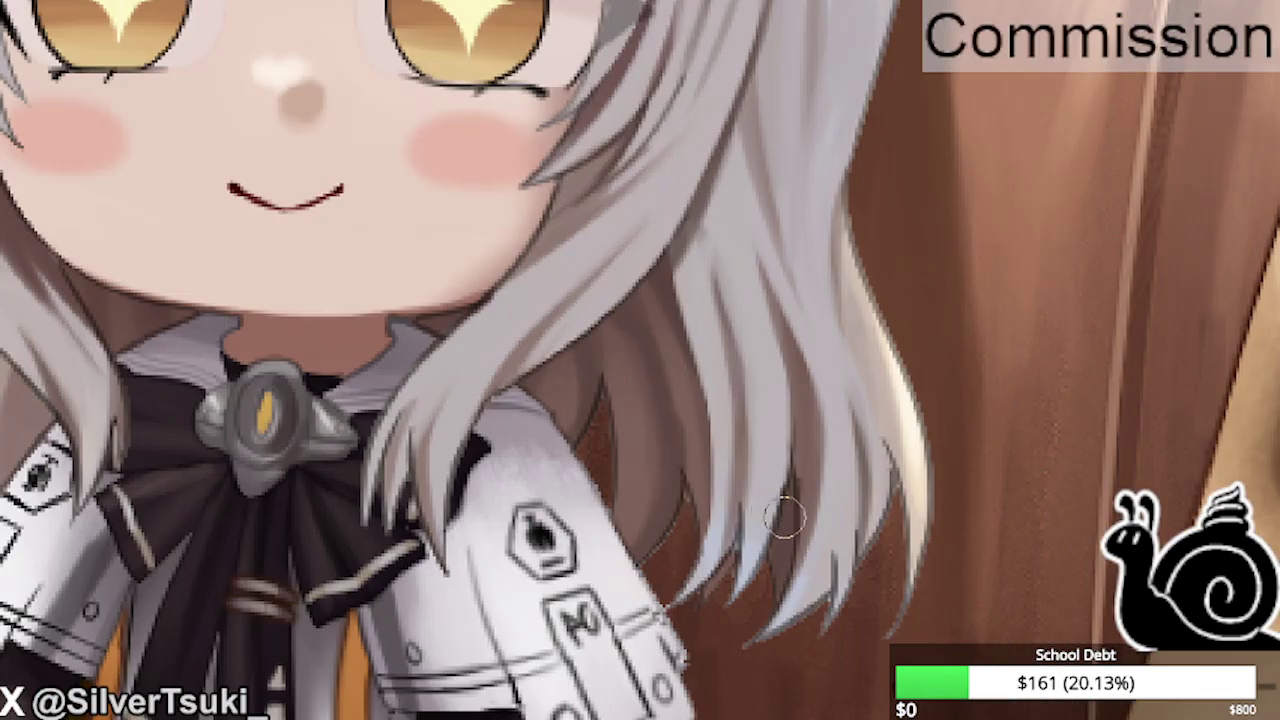
pyautogui.scroll(-3, 686, 343)
pyautogui.scroll(3, 511, 310)
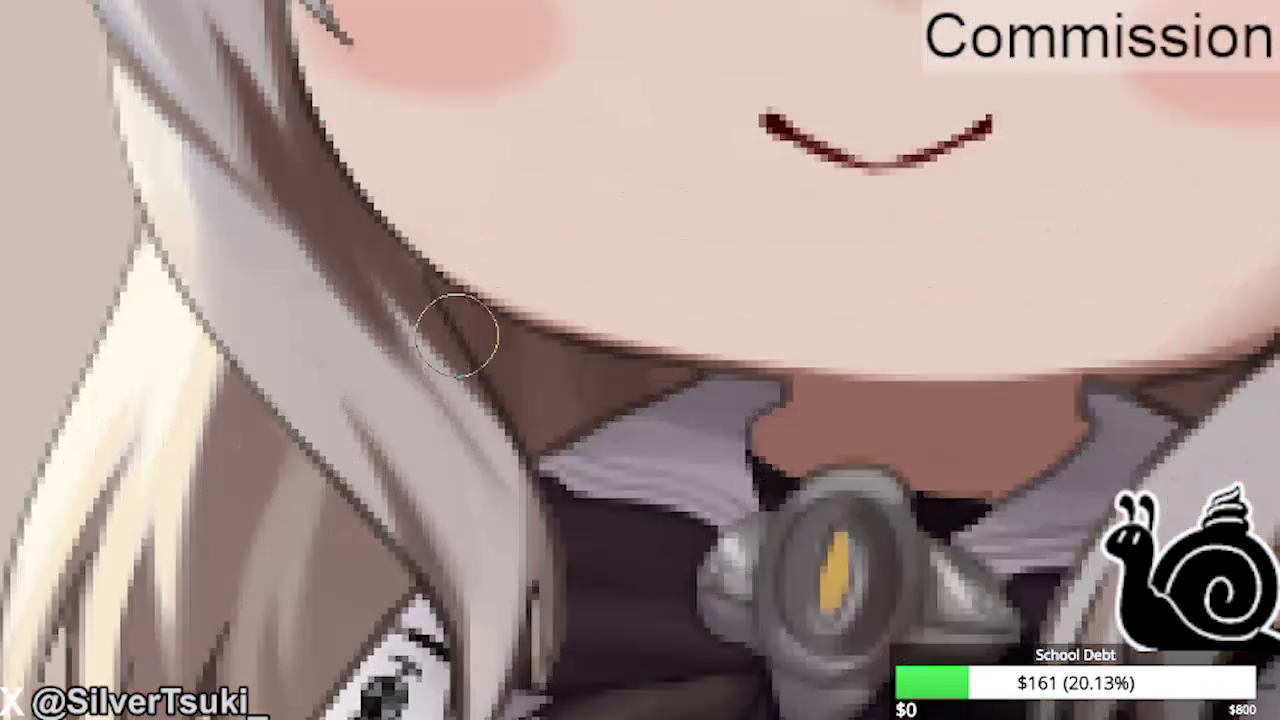
pyautogui.scroll(-1, 503, 346)
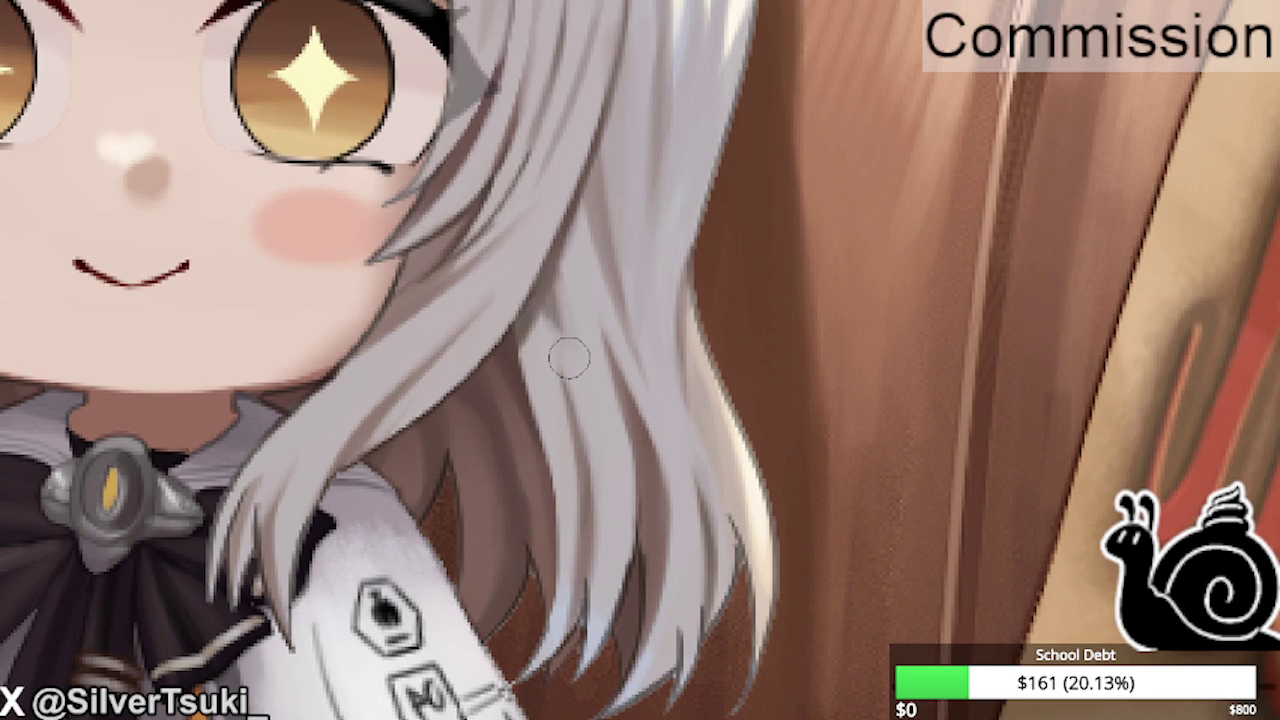
pyautogui.moveTo(565, 325); pyautogui.dragTo(614, 491)
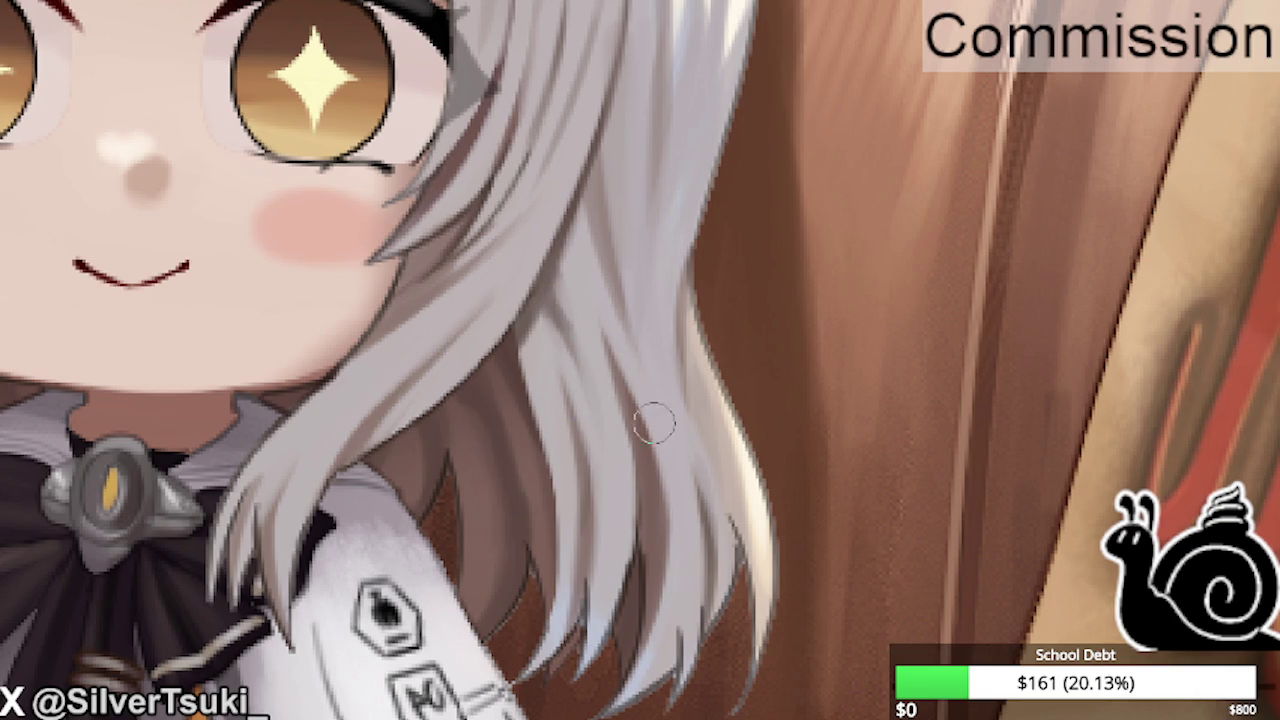
pyautogui.hotkey('ctrl', '0')
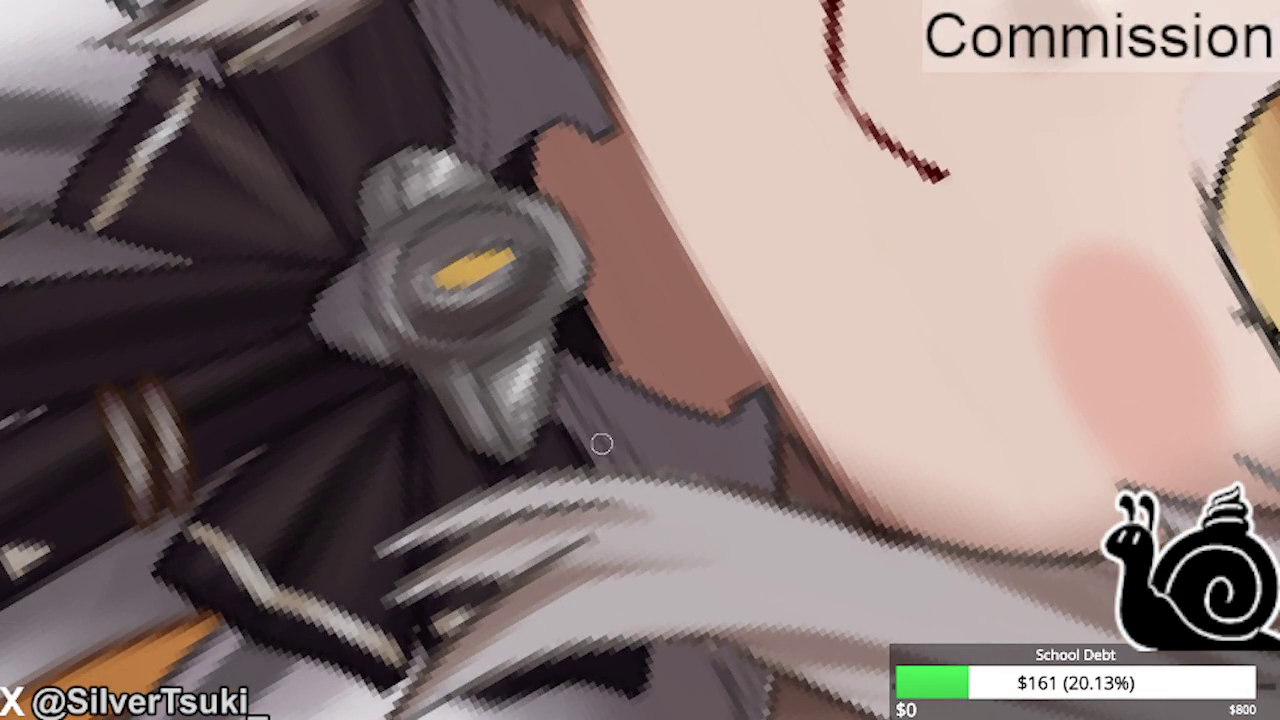
# Darken the collar edge by the brooch, warm its shadow redder, and shade near the shoulder.
pyautogui.scroll(-3, 718, 591)
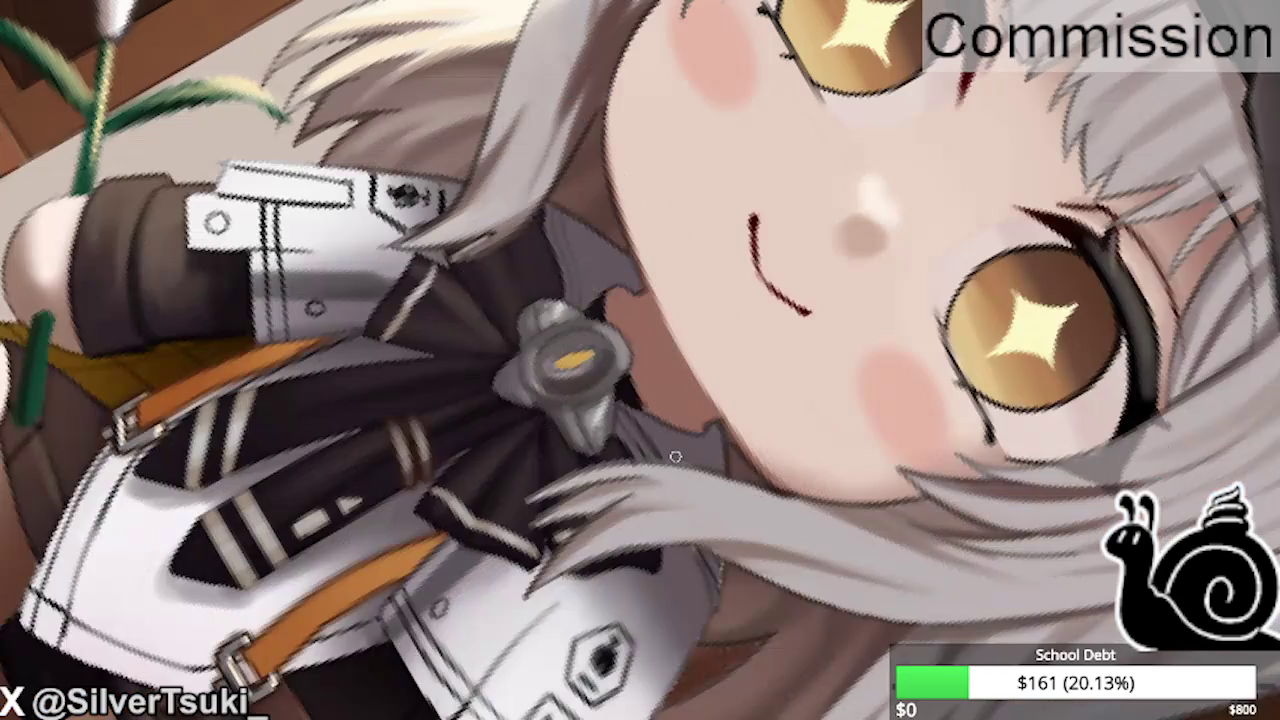
pyautogui.scroll(3, 555, 256)
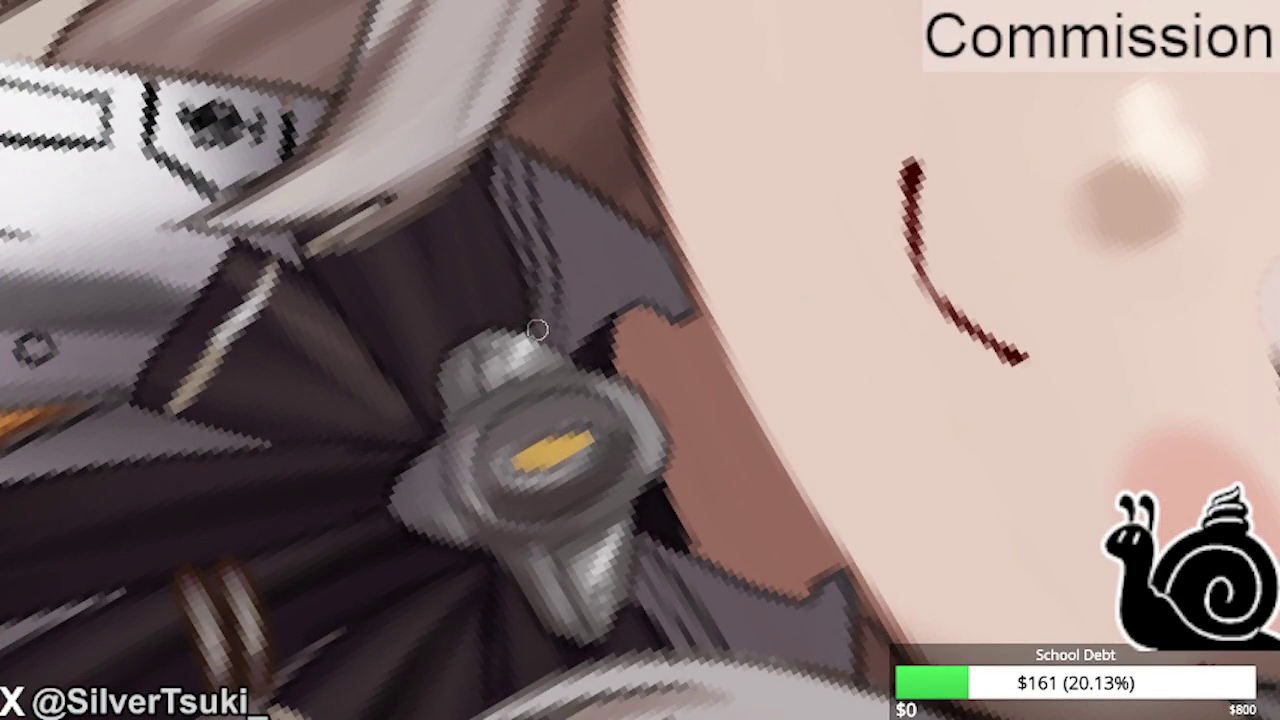
pyautogui.moveTo(528, 165); pyautogui.dragTo(529, 305)
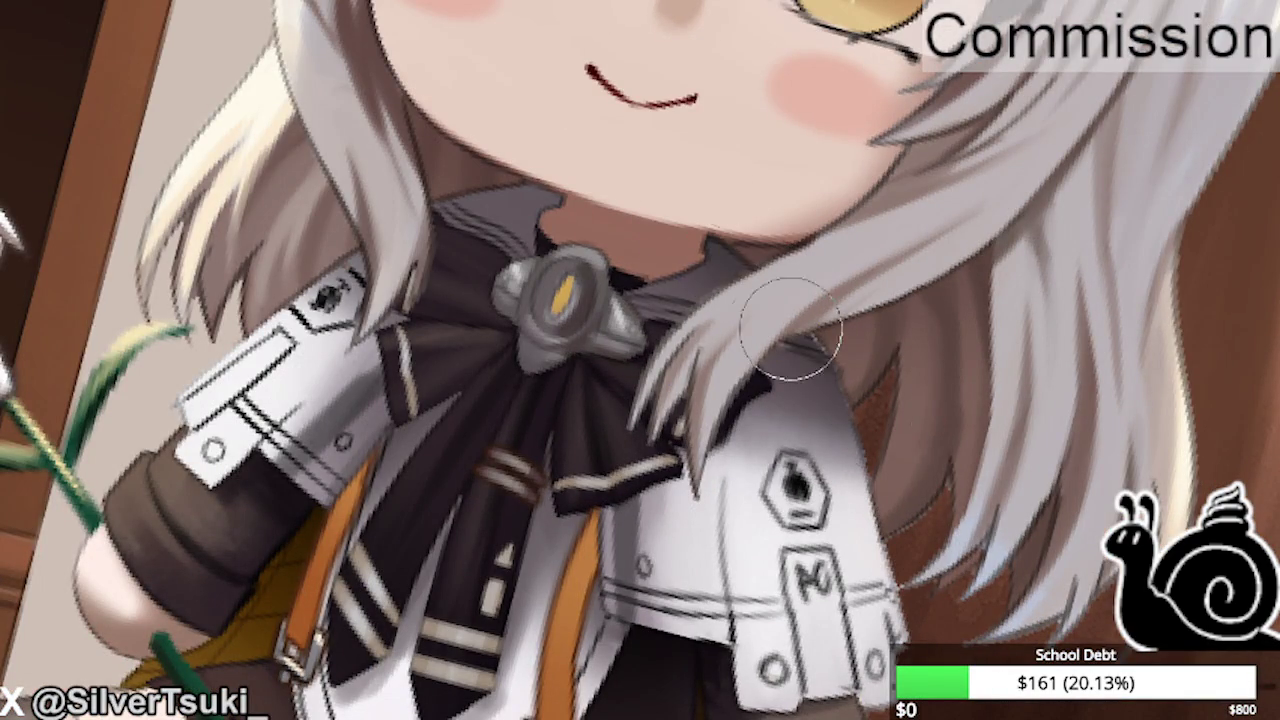
pyautogui.moveTo(640, 265); pyautogui.dragTo(800, 340)
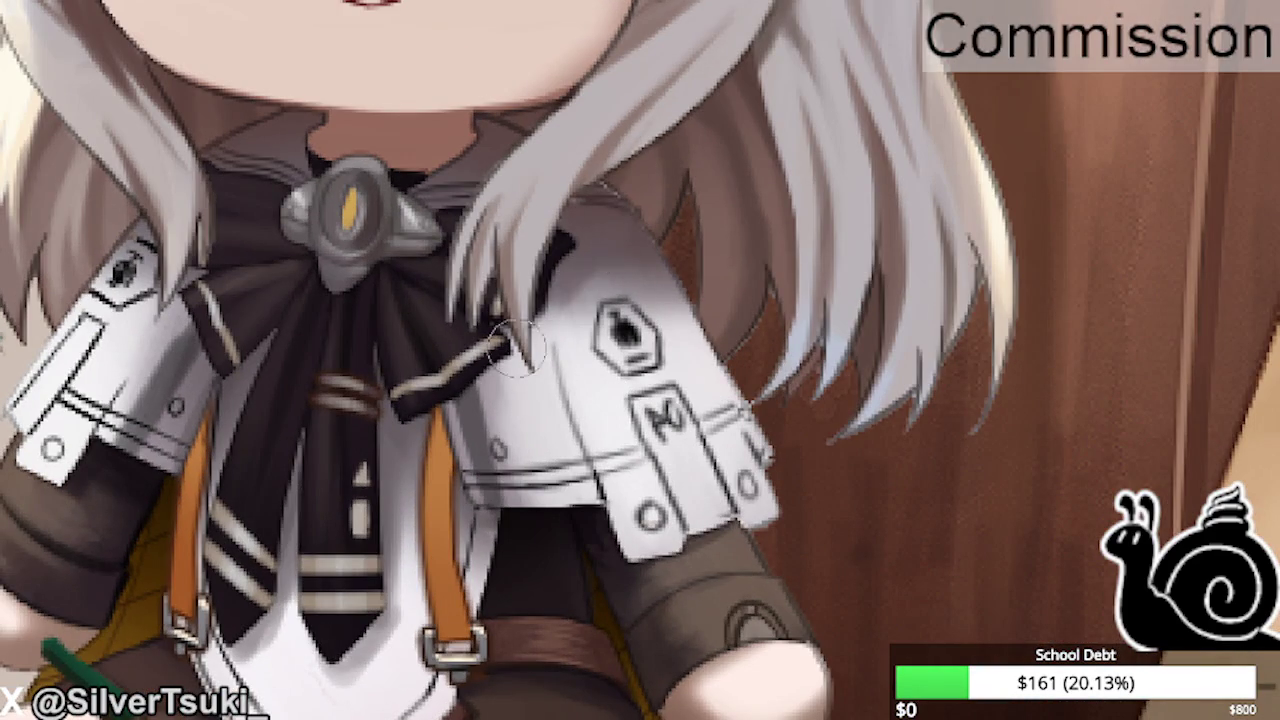
pyautogui.moveTo(575, 290)
pyautogui.mouseDown()
pyautogui.moveTo(517, 358)
pyautogui.moveTo(500, 357)
pyautogui.moveTo(457, 440)
pyautogui.moveTo(462, 515)
pyautogui.moveTo(500, 357)
pyautogui.moveTo(515, 384)
pyautogui.mouseUp()
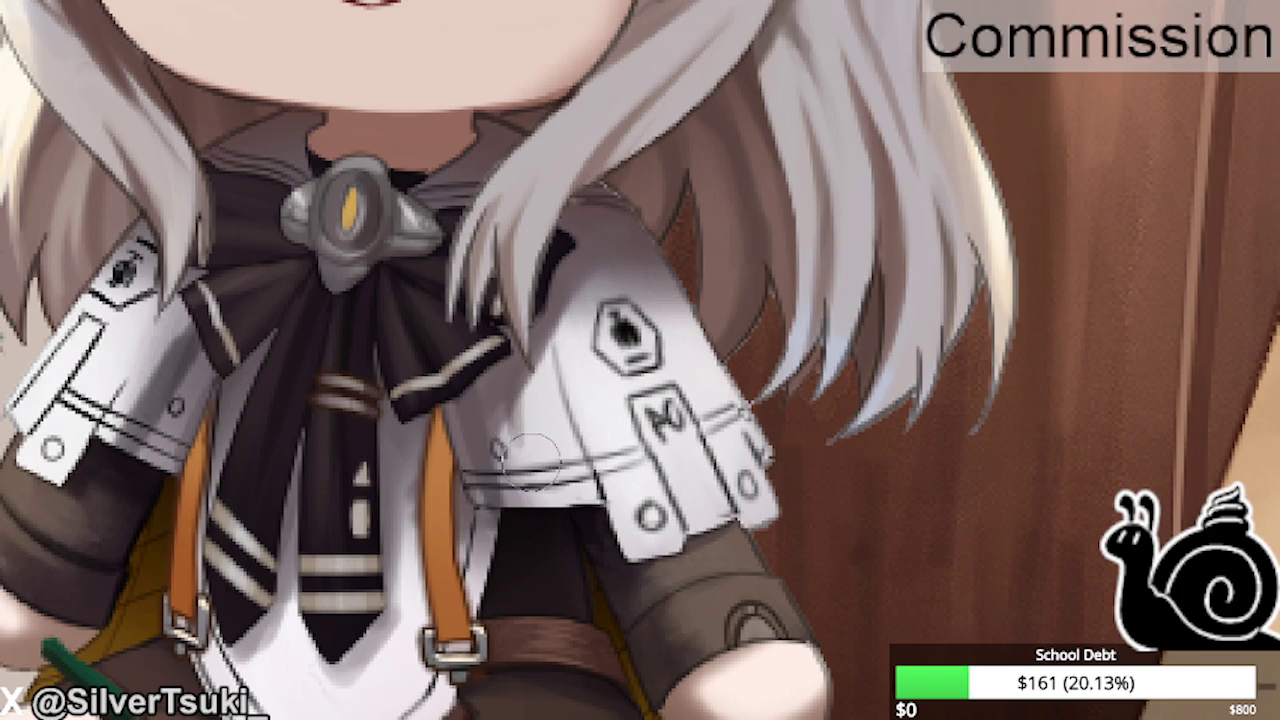
# Darken the shoulder emblem's left, top and right outlines.
pyautogui.scroll(-5, 512, 383)
pyautogui.scroll(5, 460, 225)
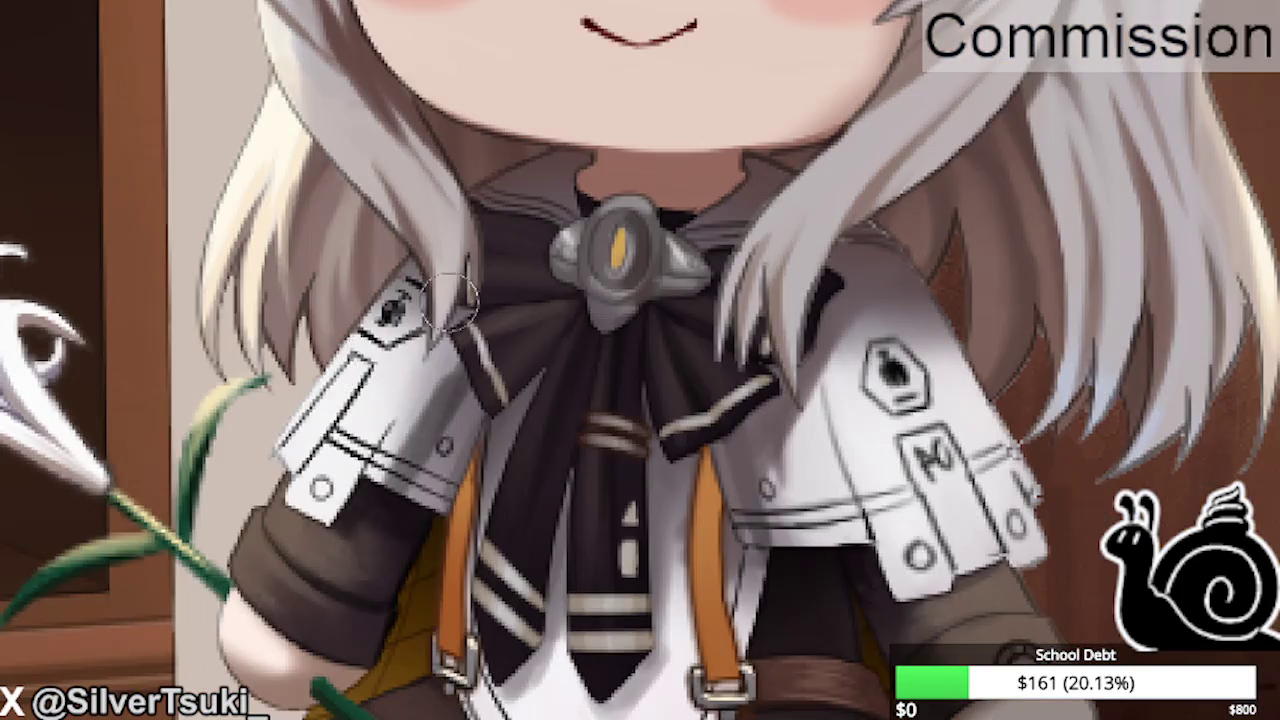
pyautogui.scroll(3, 460, 225)
pyautogui.scroll(-2, 460, 225)
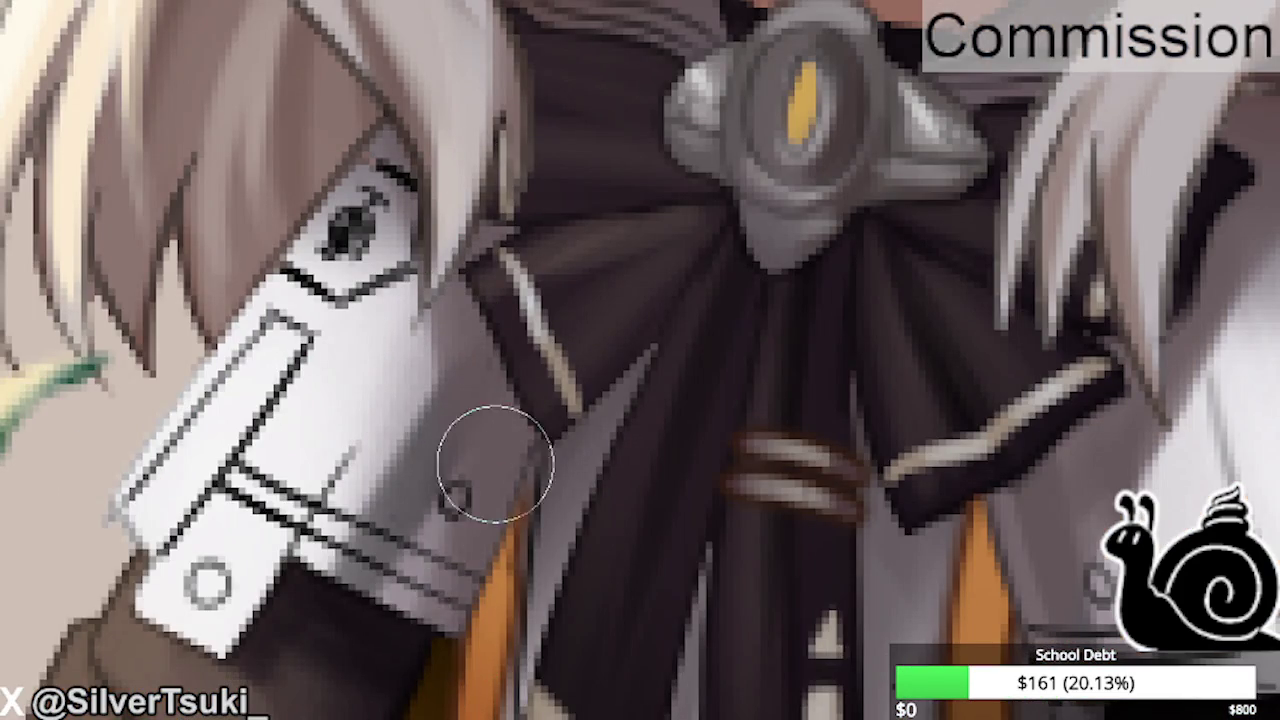
pyautogui.scroll(-2, 491, 457)
pyautogui.scroll(2, 368, 392)
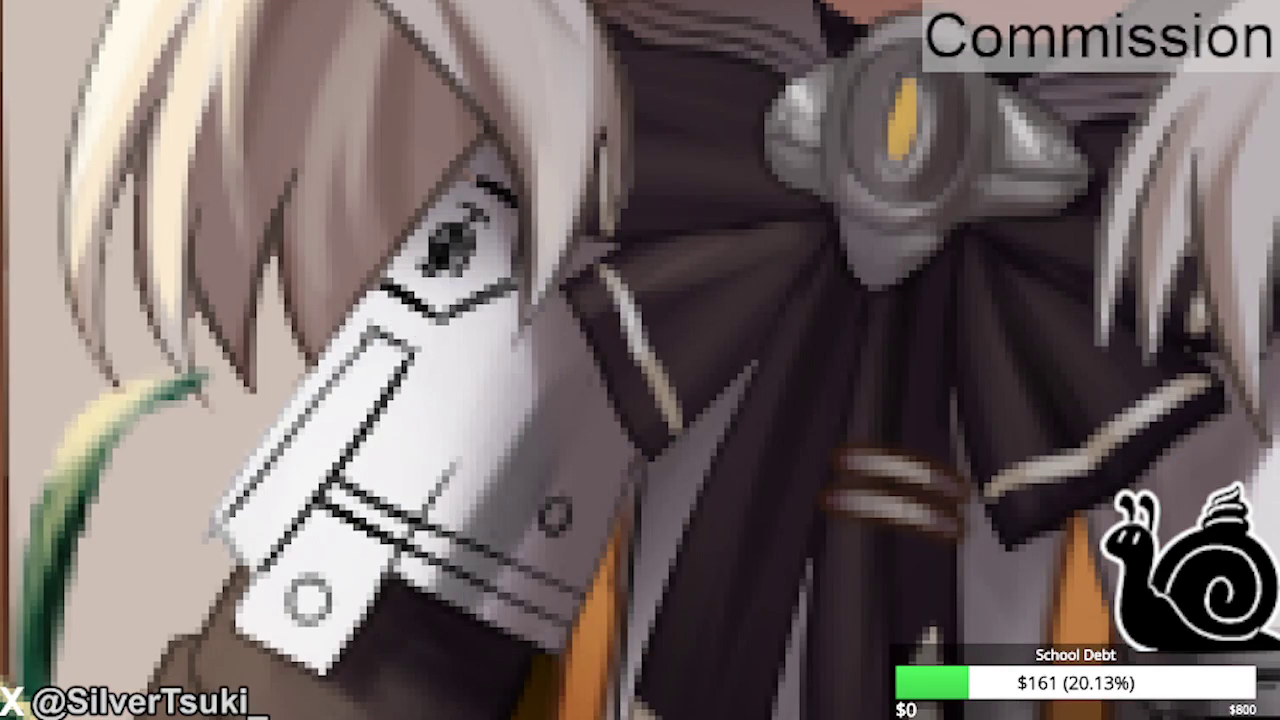
pyautogui.moveTo(380, 330); pyautogui.dragTo(212, 528)
pyautogui.moveTo(400, 340); pyautogui.dragTo(240, 600)
pyautogui.moveTo(512, 305); pyautogui.dragTo(445, 495)
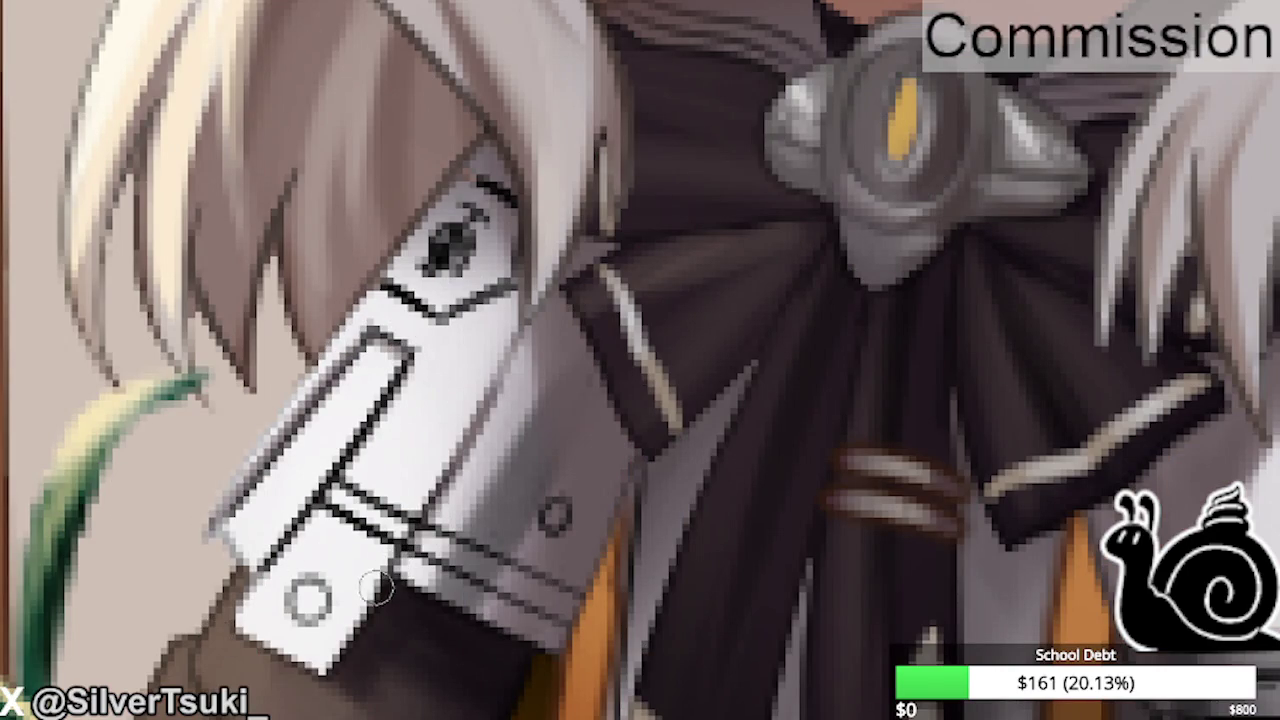
# Retrace the emblem box edges cleanly, then draw a seam line across the shoulder piece.
pyautogui.scroll(-3, 440, 505)
pyautogui.scroll(-1, 560, 385)
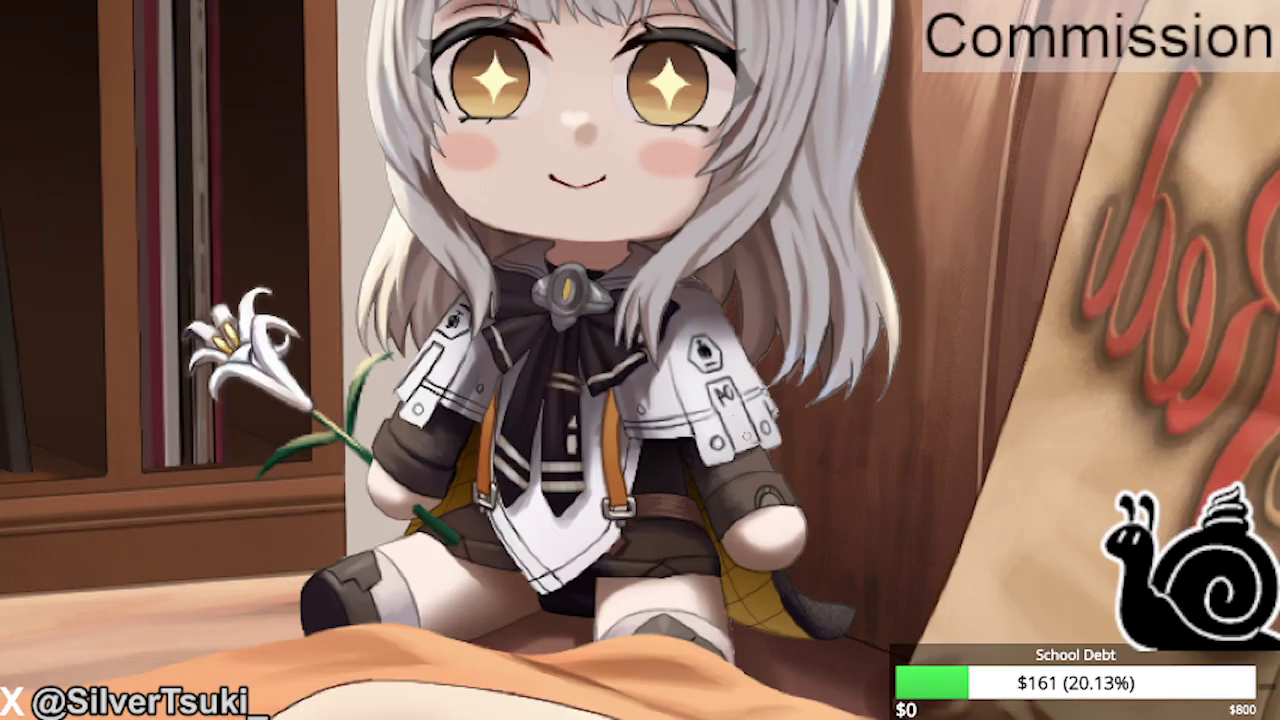
pyautogui.scroll(5, 685, 355)
pyautogui.moveTo(625, 315)
pyautogui.mouseDown()
pyautogui.moveTo(700, 290)
pyautogui.moveTo(652, 320)
pyautogui.moveTo(740, 290)
pyautogui.moveTo(825, 472)
pyautogui.mouseUp()
pyautogui.hotkey('ctrl', 'z')
pyautogui.moveTo(645, 330); pyautogui.dragTo(775, 630)
pyautogui.scroll(-2, 610, 470)
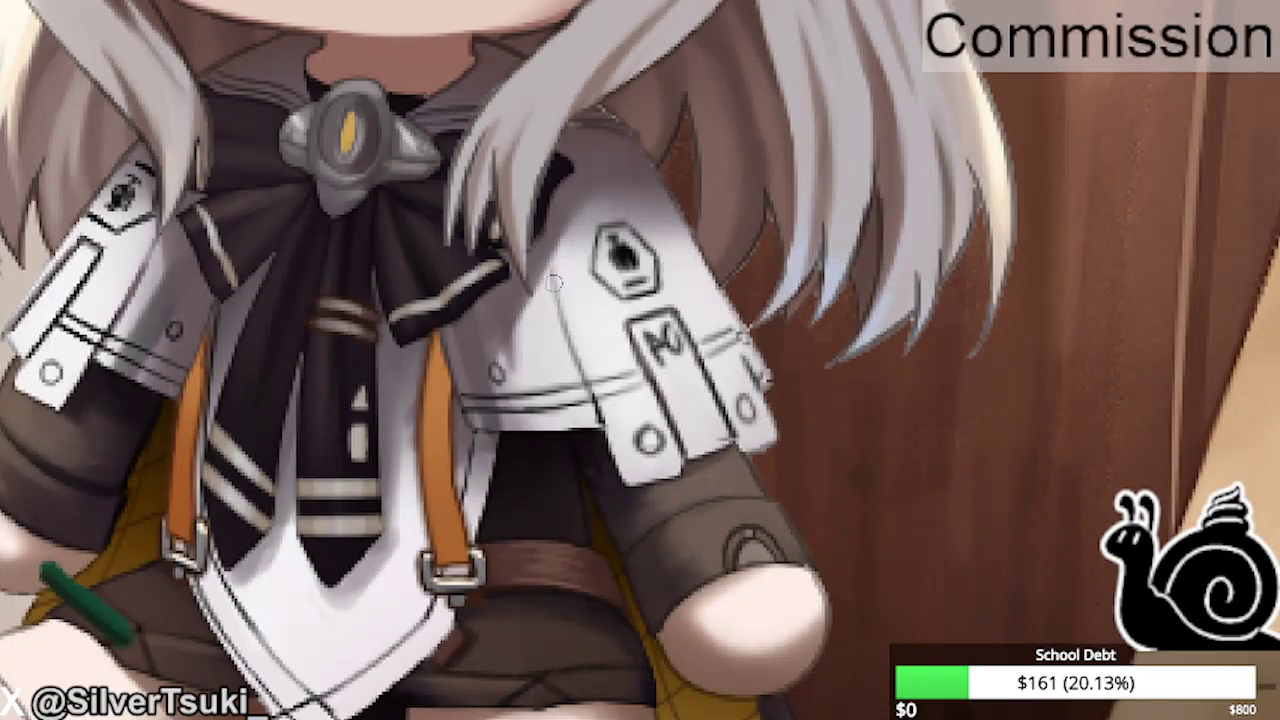
pyautogui.moveTo(545, 270); pyautogui.dragTo(598, 428)
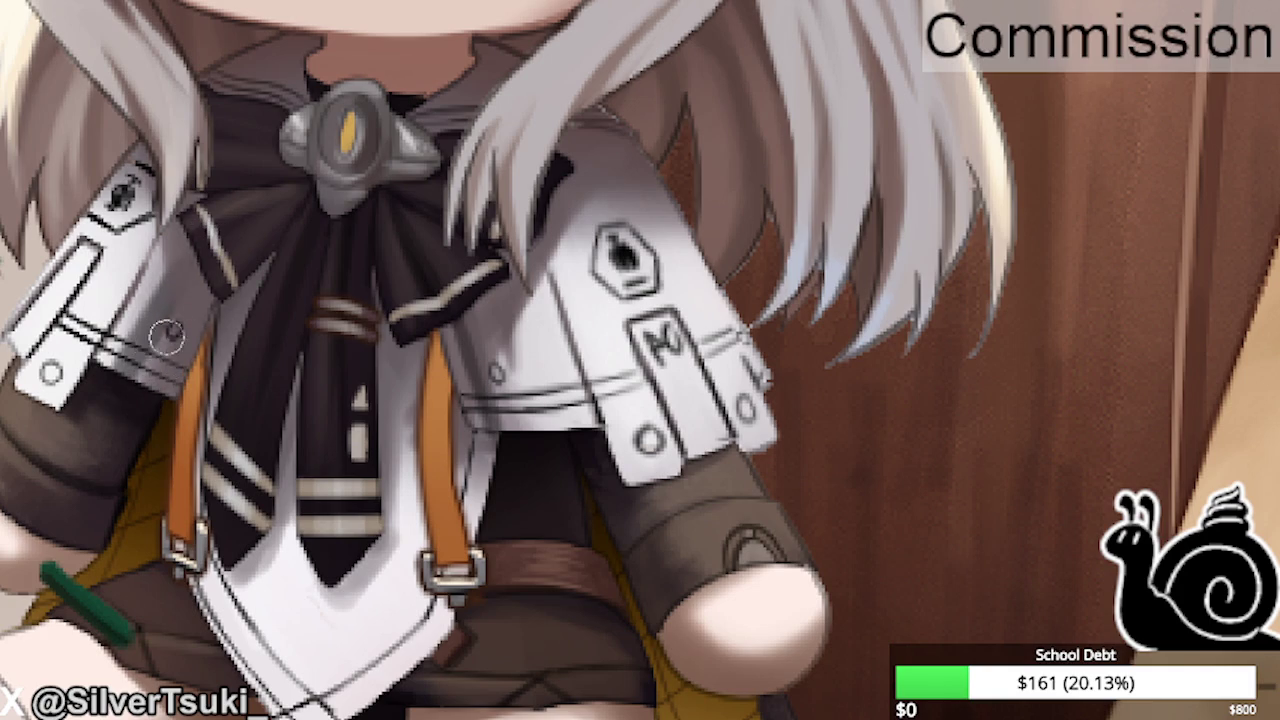
pyautogui.scroll(3, 165, 328)
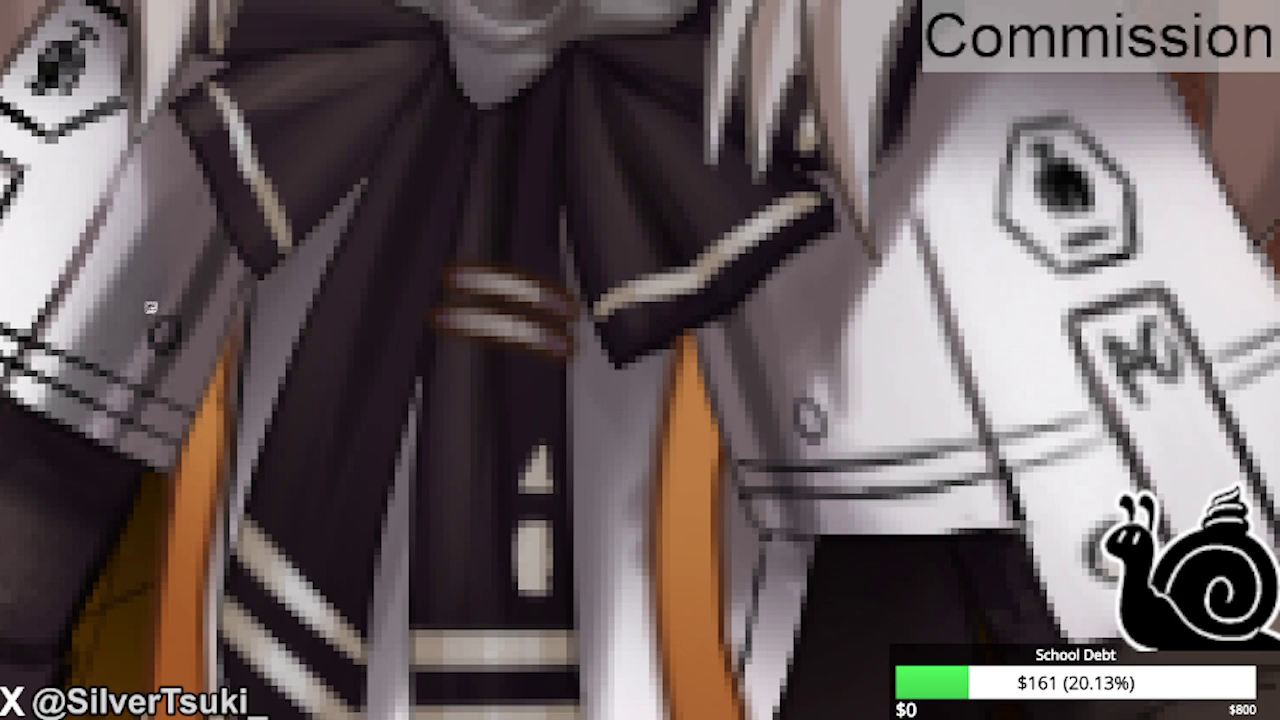
# Lasso the small shoulder button, shift it slightly left, and deselect.
pyautogui.moveTo(150, 307); pyautogui.dragTo(135, 300)
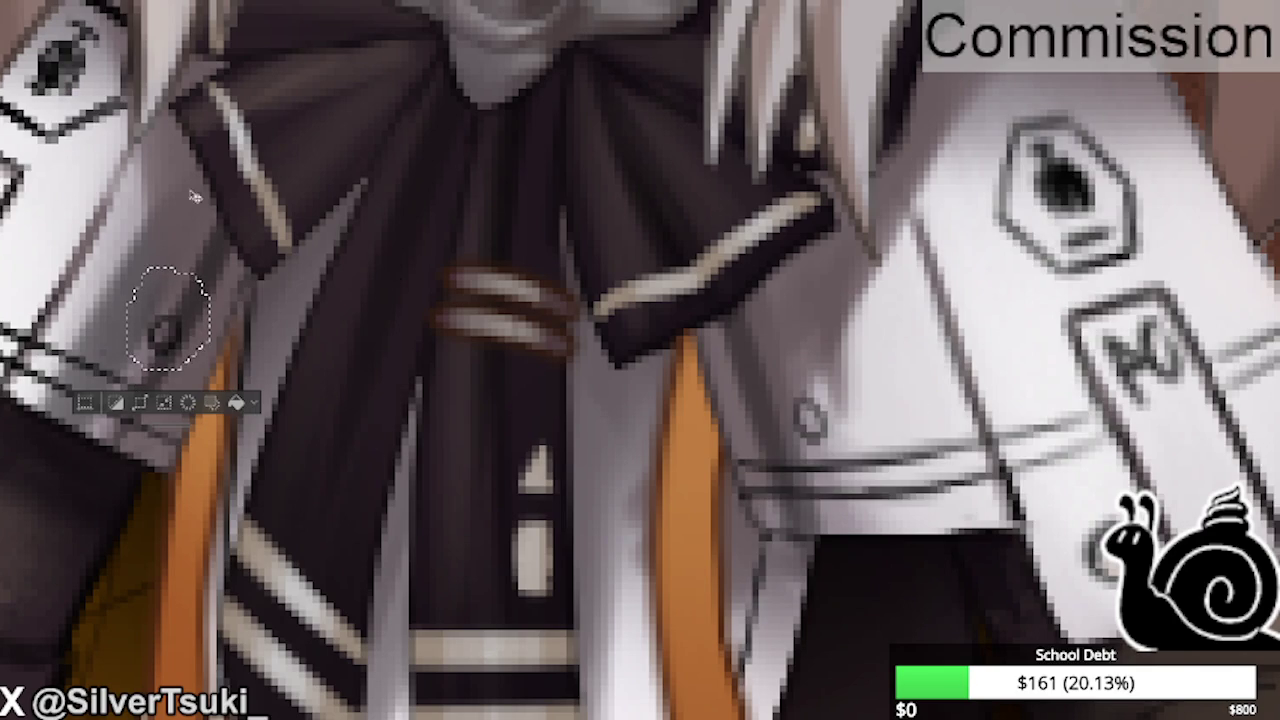
pyautogui.moveTo(183, 342); pyautogui.dragTo(148, 331)
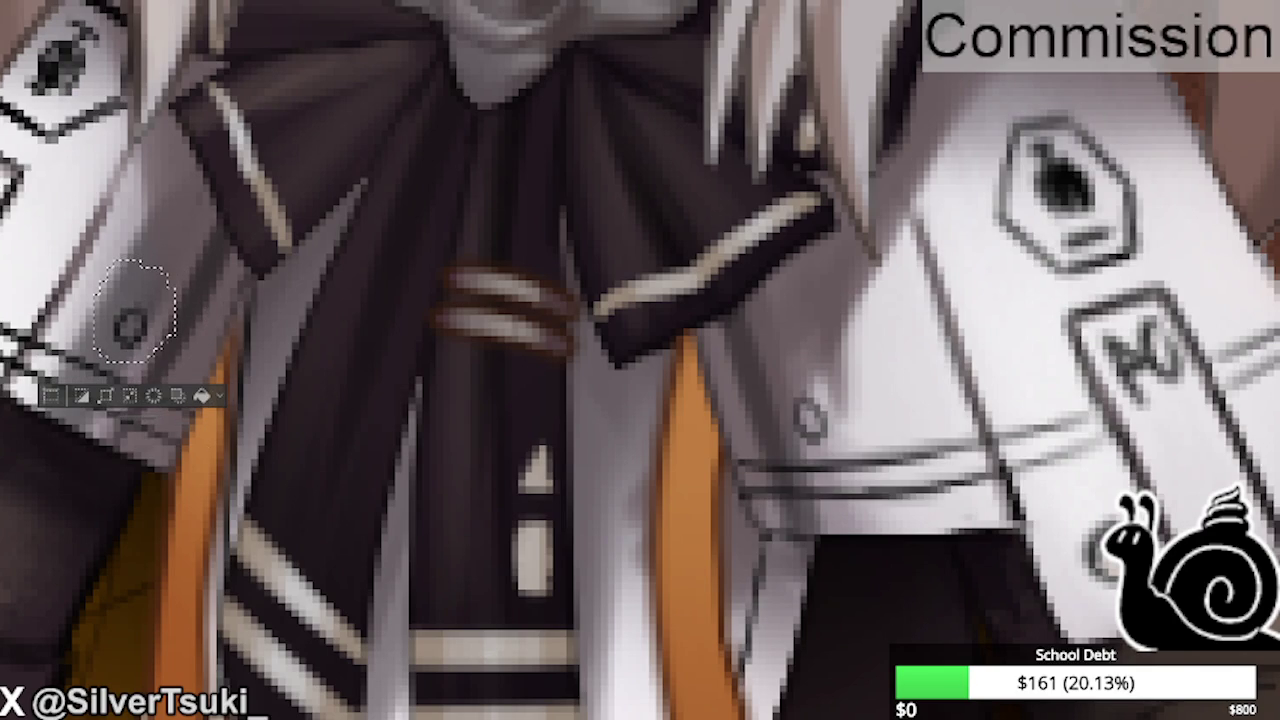
pyautogui.hotkey('ctrl', 'd')
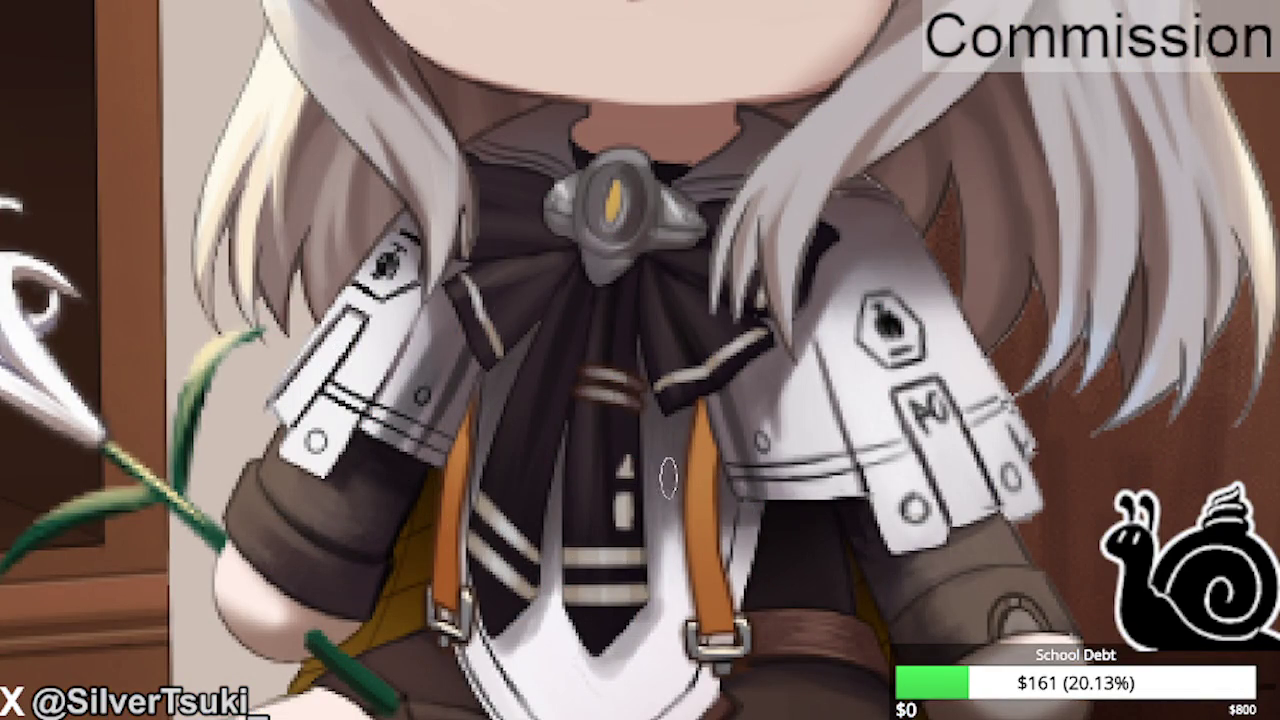
# Retrace the diagonal crossing lines on the plush's white front cloth with darker, cleaner strokes.
pyautogui.scroll(-5, 586, 272)
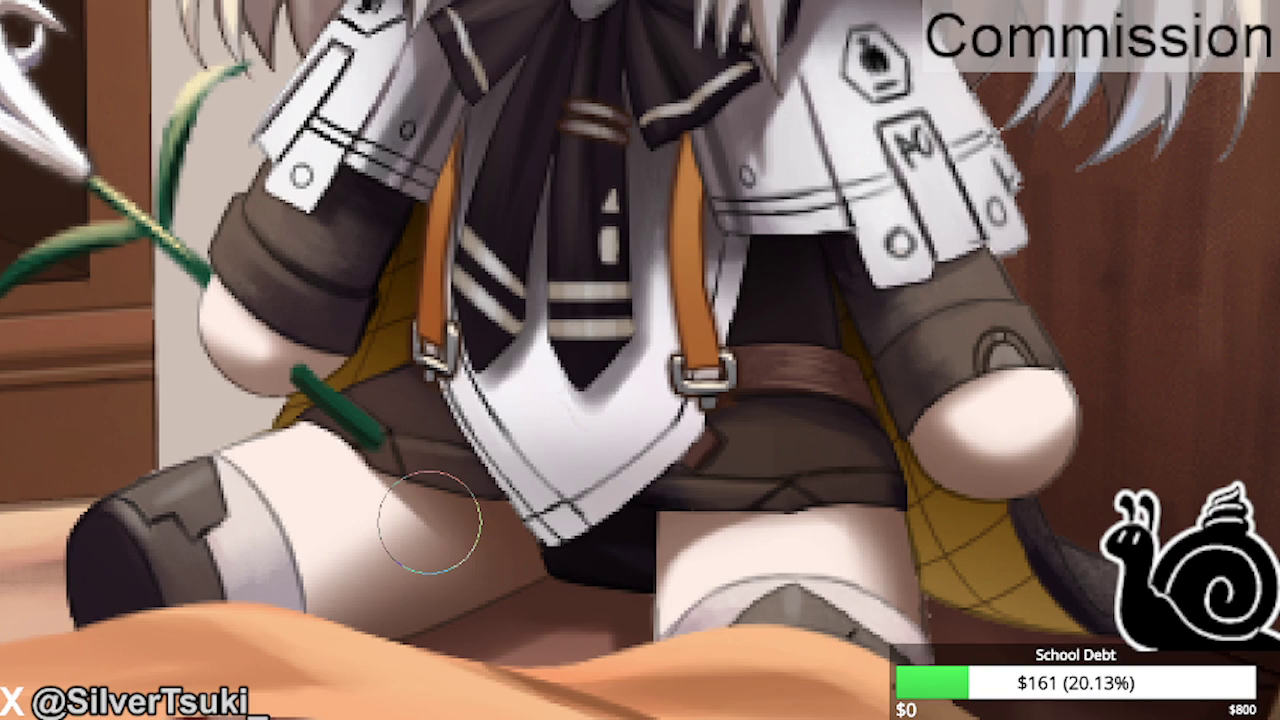
pyautogui.scroll(-3, 430, 521)
pyautogui.scroll(-2, 430, 521)
pyautogui.scroll(5, 690, 430)
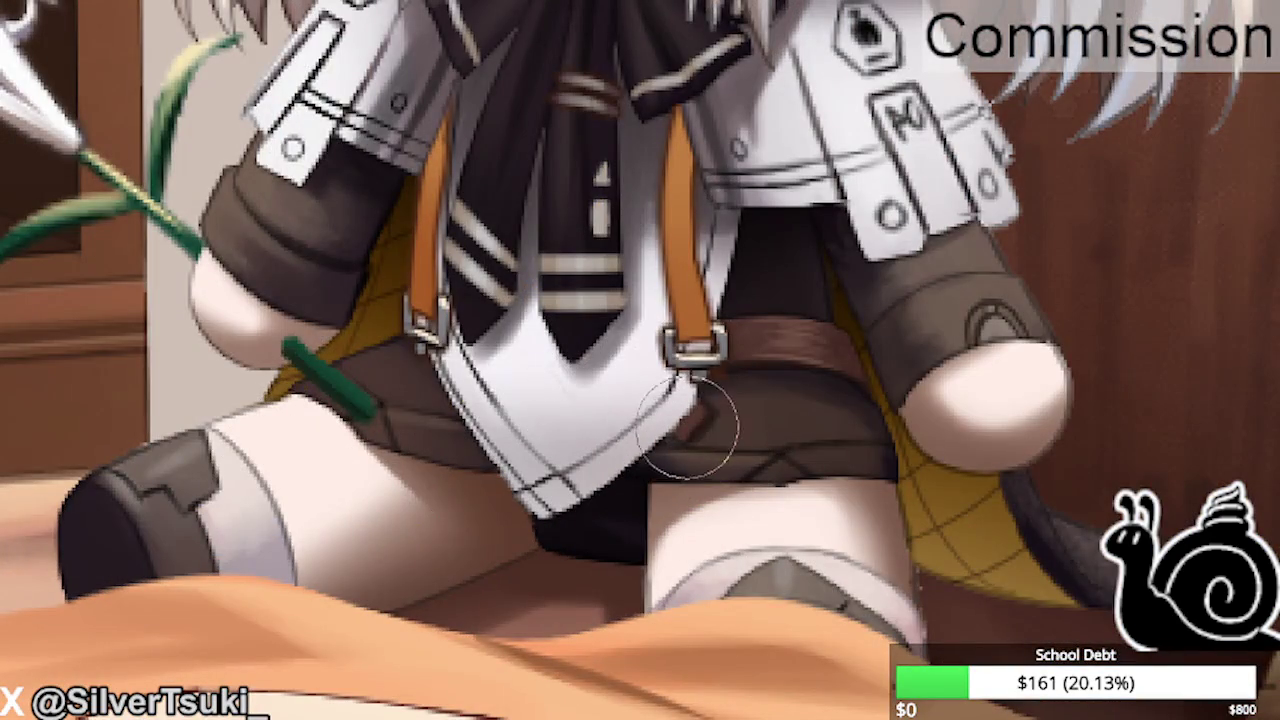
pyautogui.scroll(2, 657, 427)
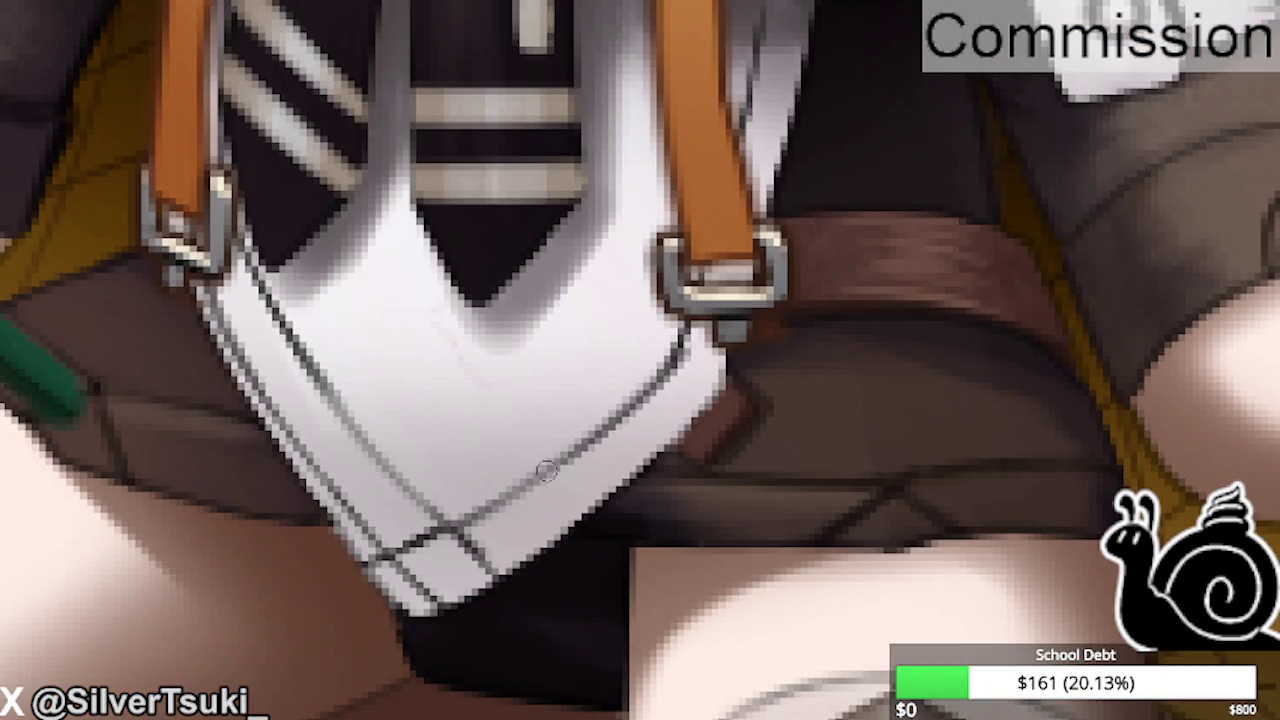
pyautogui.moveTo(306, 374); pyautogui.dragTo(486, 588)
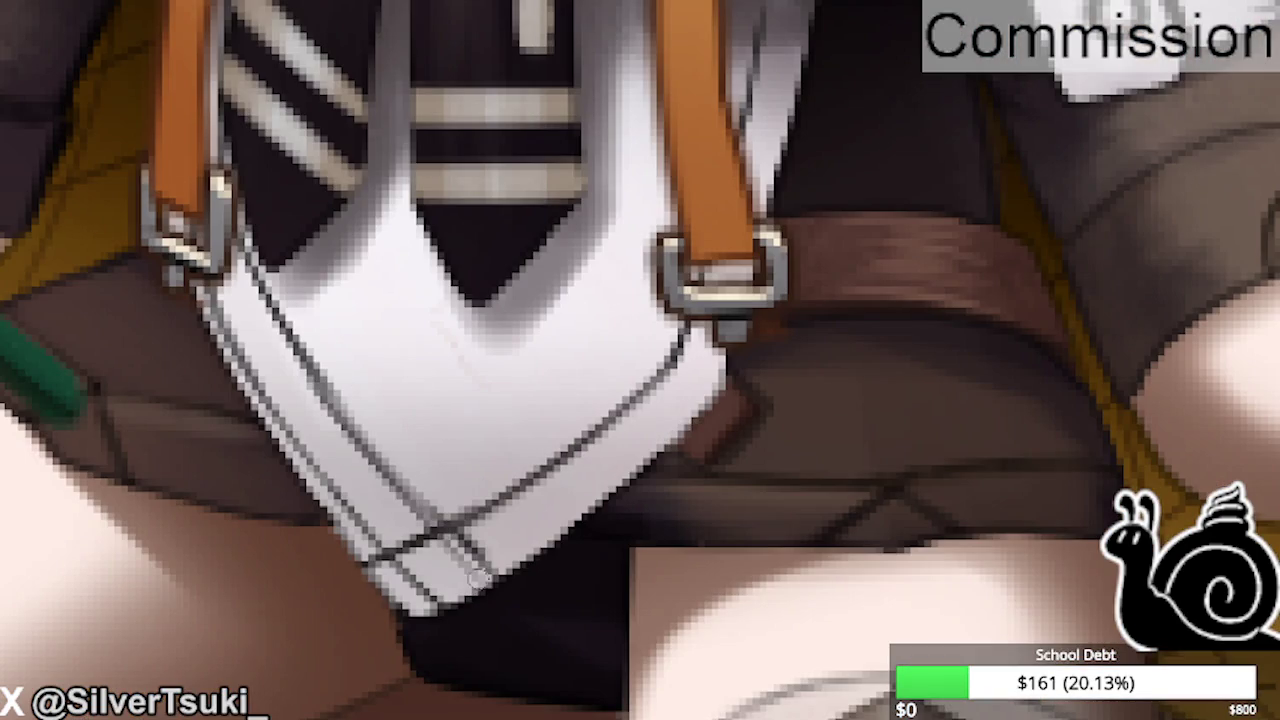
pyautogui.hotkey('ctrl', 'z')
pyautogui.moveTo(362, 438); pyautogui.dragTo(494, 582)
pyautogui.moveTo(272, 418); pyautogui.dragTo(412, 590)
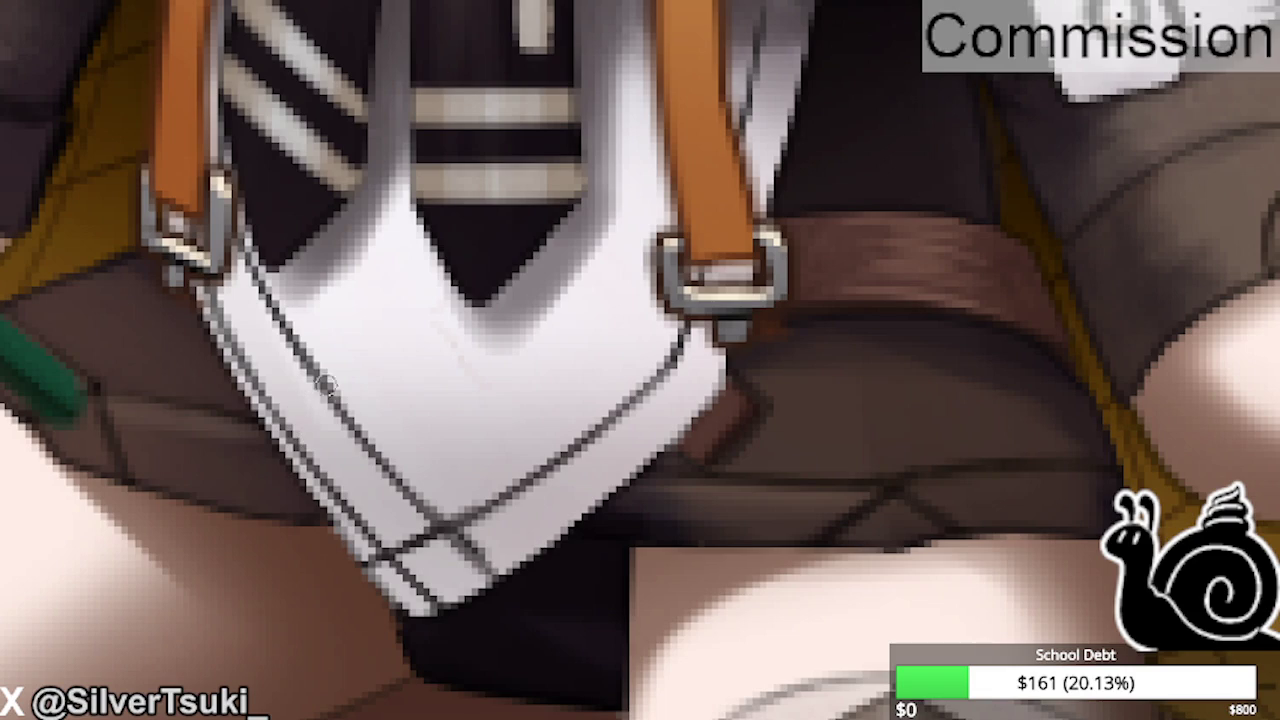
pyautogui.scroll(-2, 651, 377)
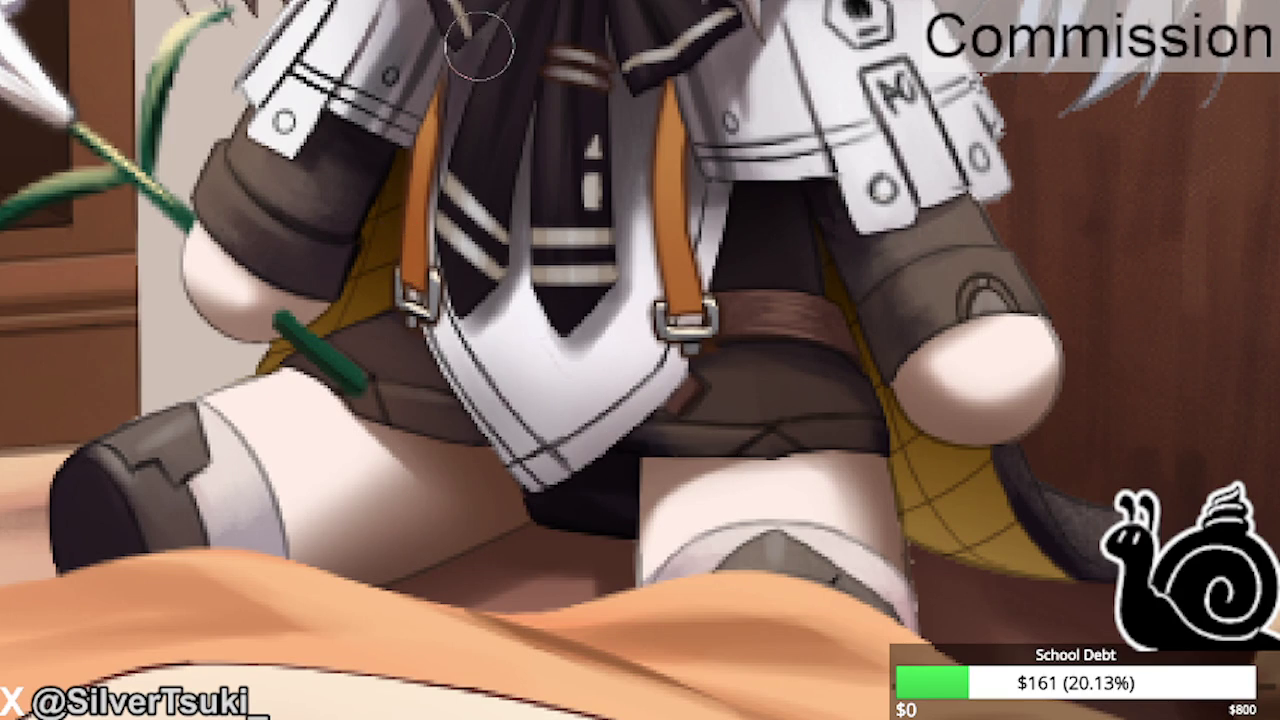
pyautogui.scroll(-2, 390, 296)
pyautogui.scroll(2, 562, 206)
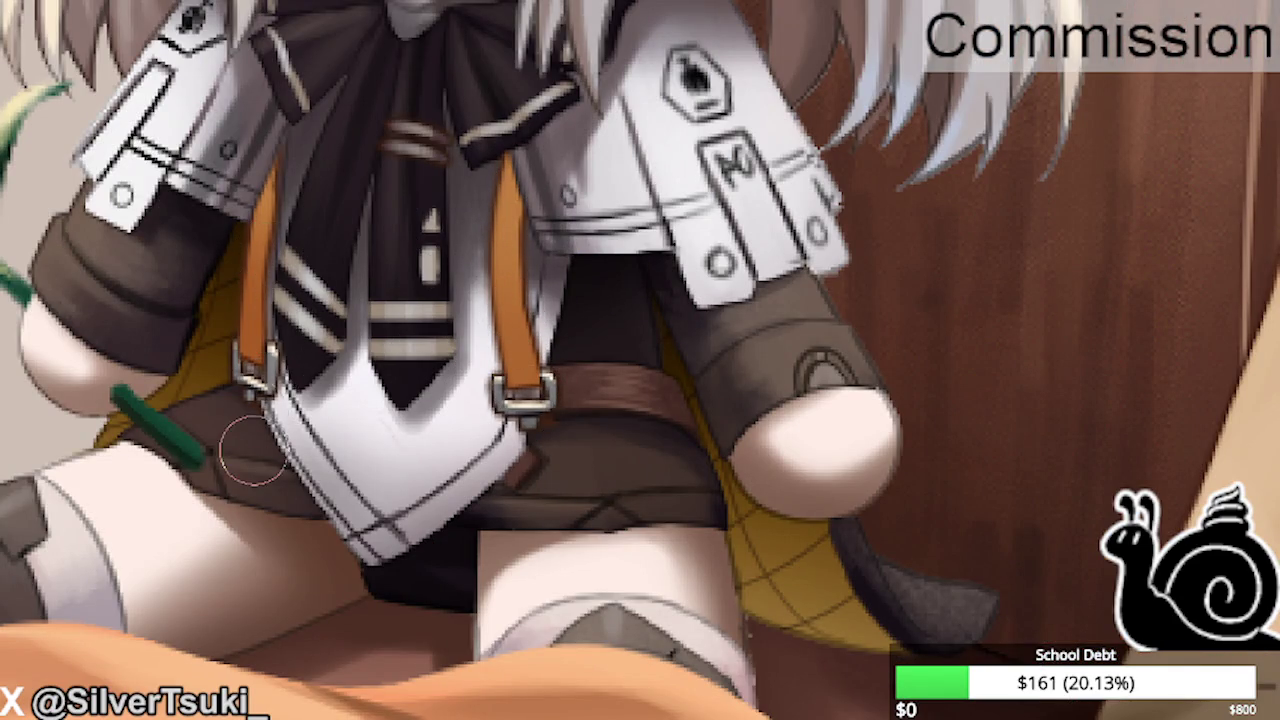
pyautogui.scroll(-3, 272, 300)
# Brush grey shading onto the white band on the plush's left knee, undoing one stroke.
pyautogui.scroll(-1, 1229, 479)
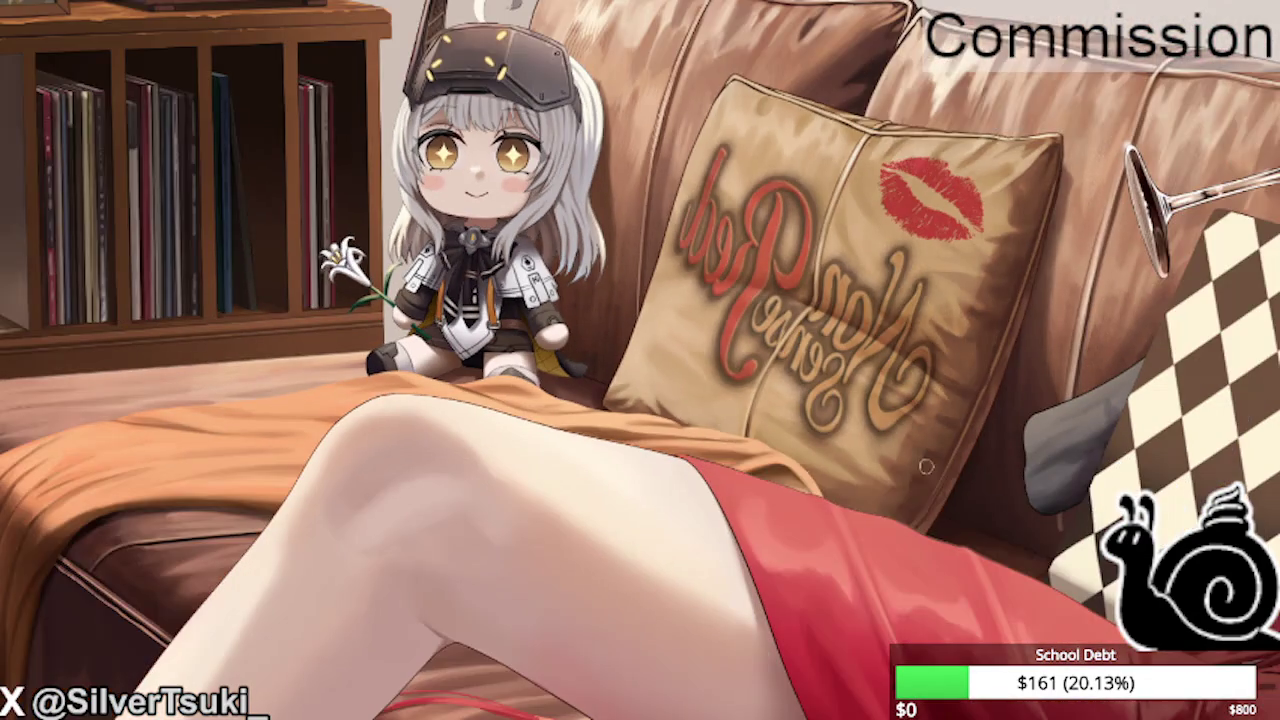
pyautogui.scroll(1, 443, 336)
pyautogui.scroll(3, 640, 366)
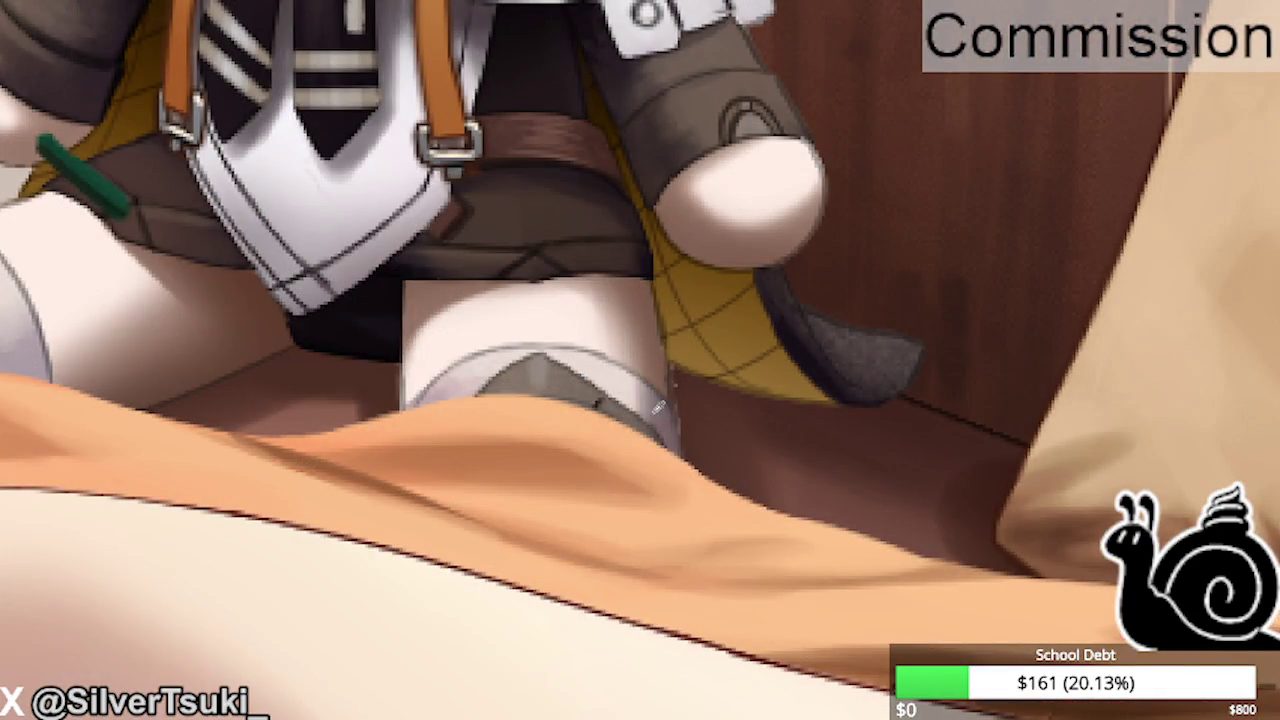
pyautogui.scroll(-3, 676, 432)
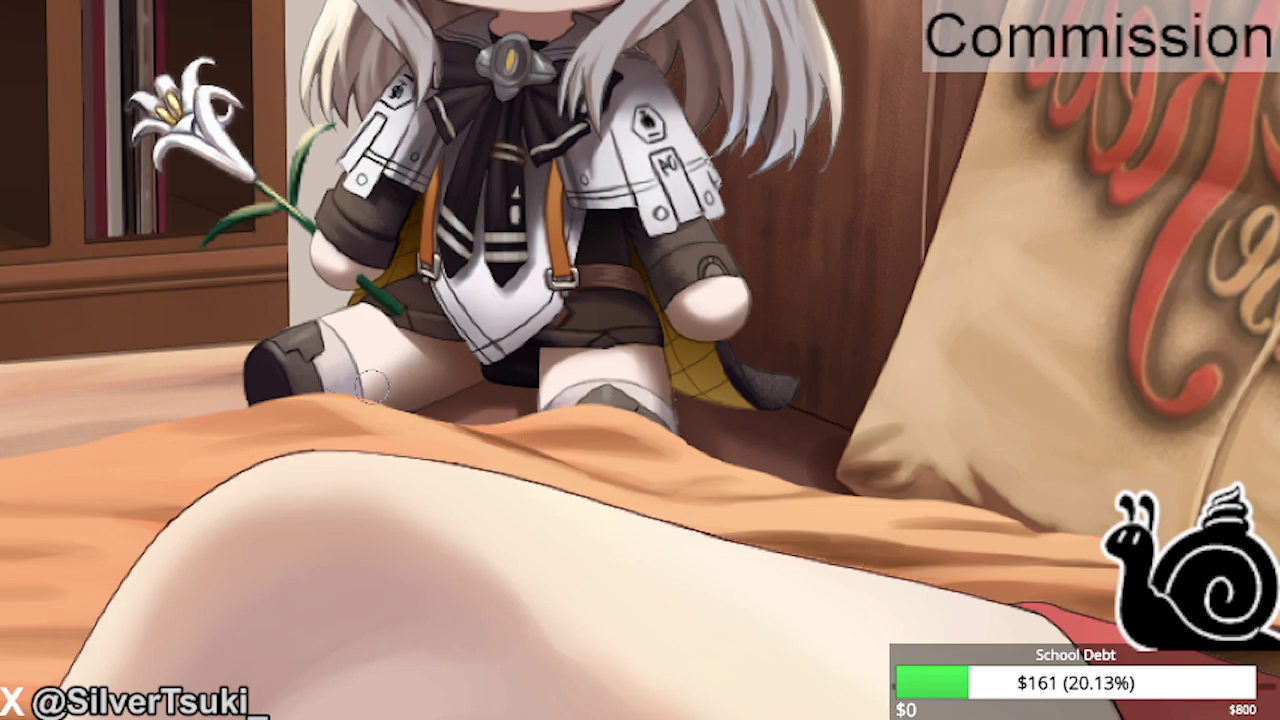
pyautogui.scroll(3, 372, 387)
pyautogui.moveTo(362, 378)
pyautogui.mouseDown()
pyautogui.moveTo(343, 420)
pyautogui.moveTo(314, 377)
pyautogui.mouseUp()
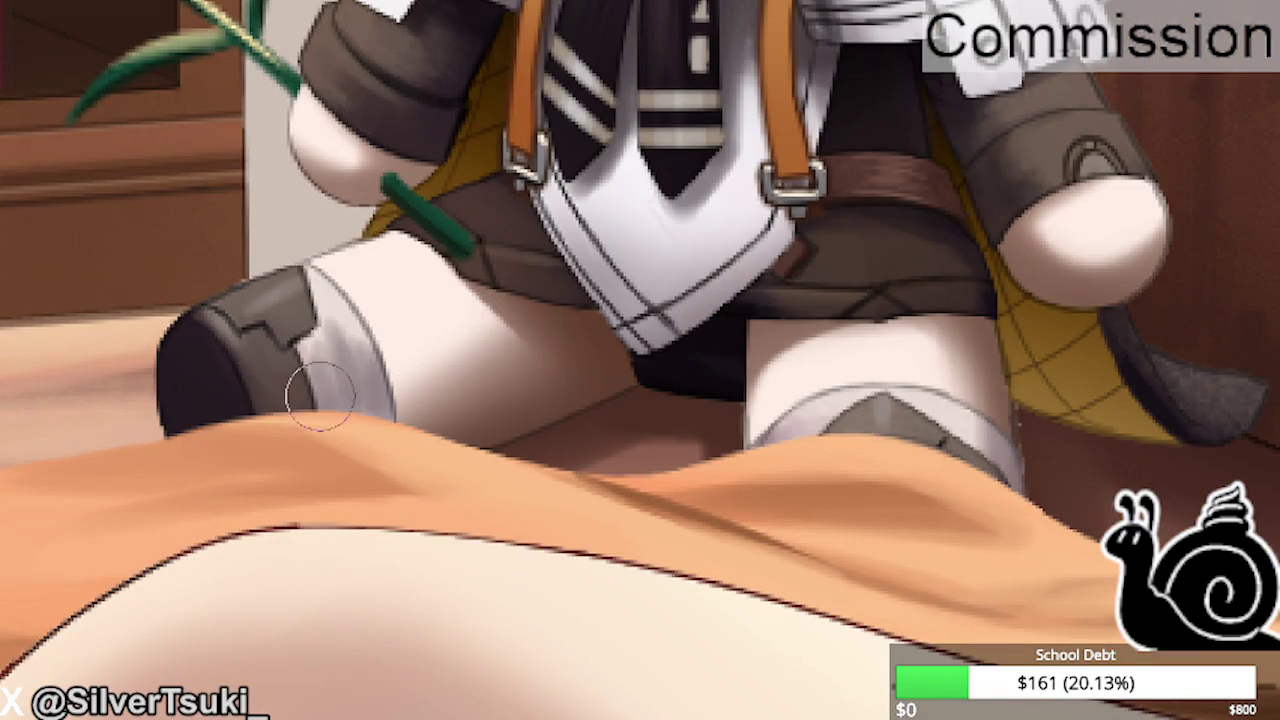
pyautogui.moveTo(341, 298); pyautogui.dragTo(344, 321)
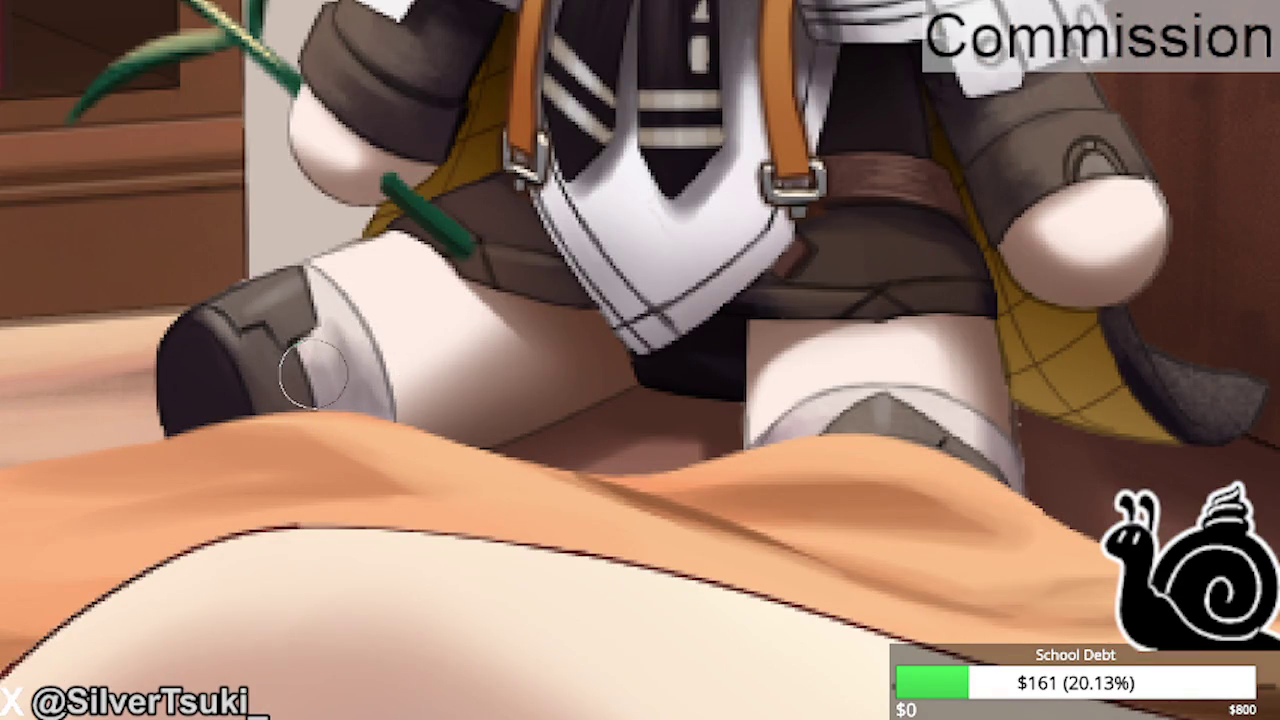
pyautogui.hotkey('ctrl', 'z')
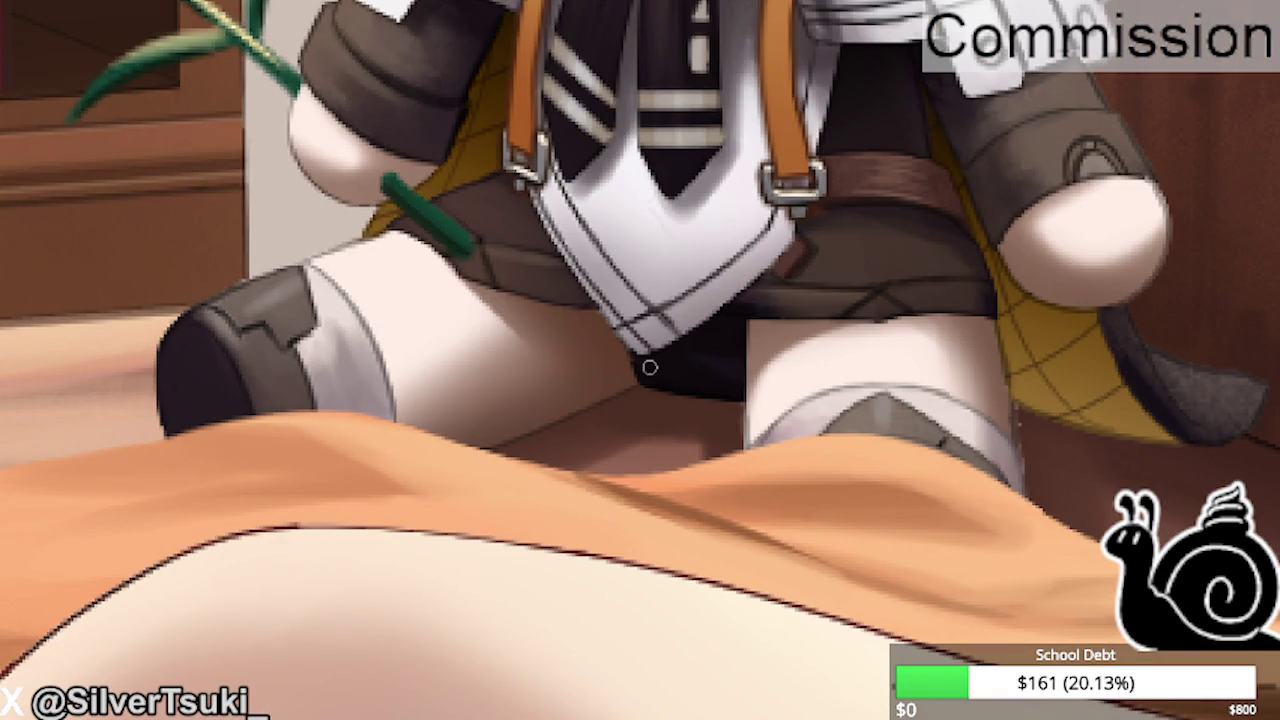
# Add more grey shading across the knee band and zoom around to review it.
pyautogui.scroll(3, 330, 290)
pyautogui.moveTo(343, 286)
pyautogui.mouseDown()
pyautogui.moveTo(409, 406)
pyautogui.moveTo(286, 366)
pyautogui.moveTo(260, 400)
pyautogui.mouseUp()
pyautogui.scroll(-3, 260, 400)
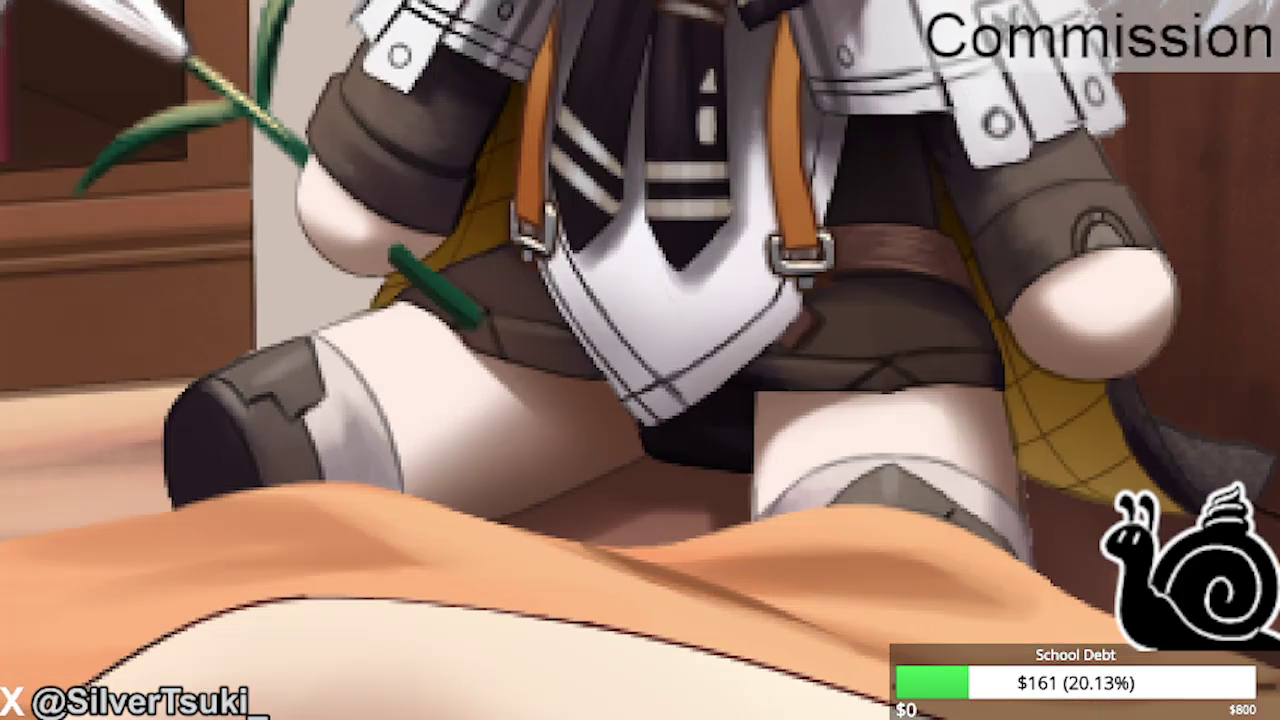
pyautogui.scroll(-3, 446, 529)
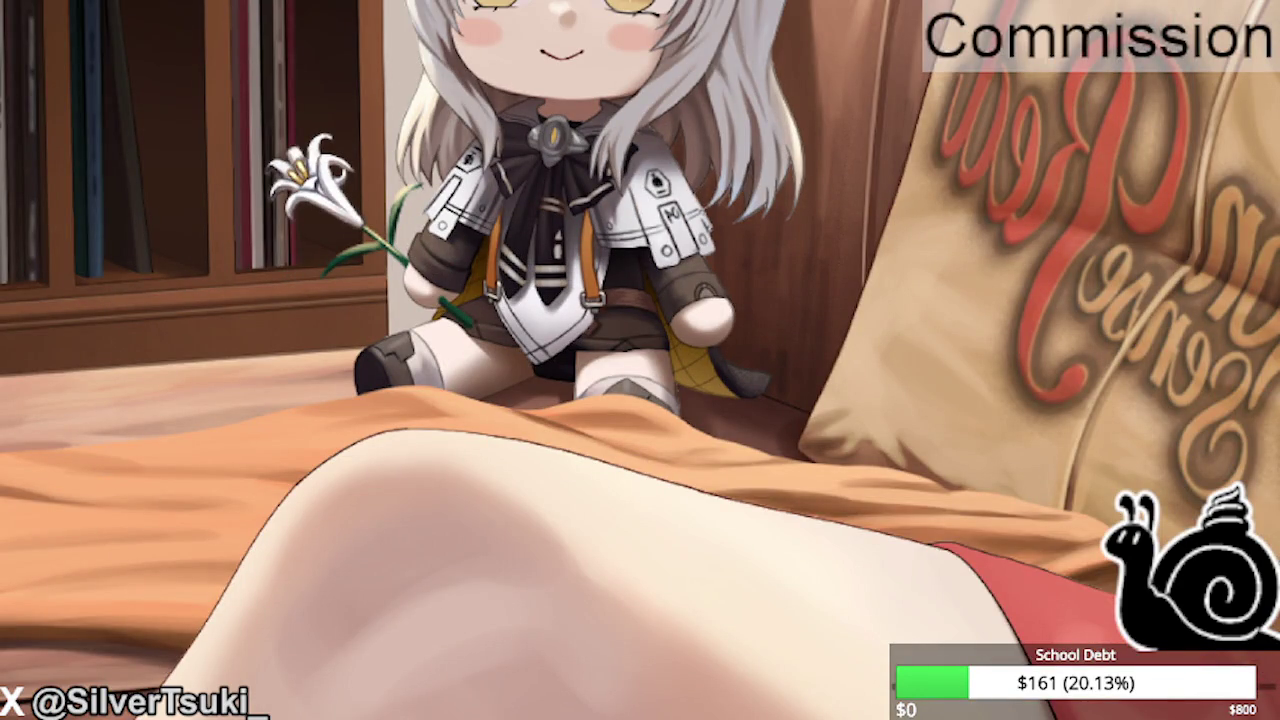
pyautogui.scroll(-2, 535, 325)
pyautogui.scroll(3, 535, 325)
pyautogui.scroll(3, 552, 290)
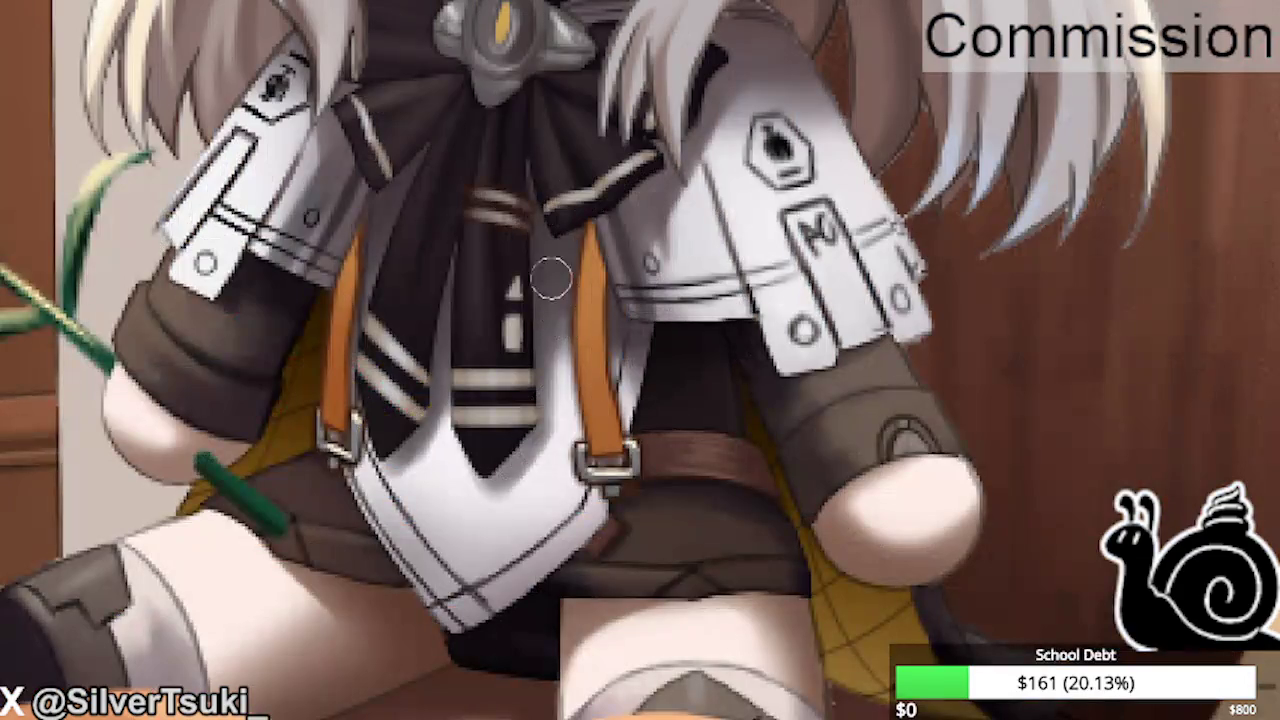
pyautogui.scroll(-4, 552, 290)
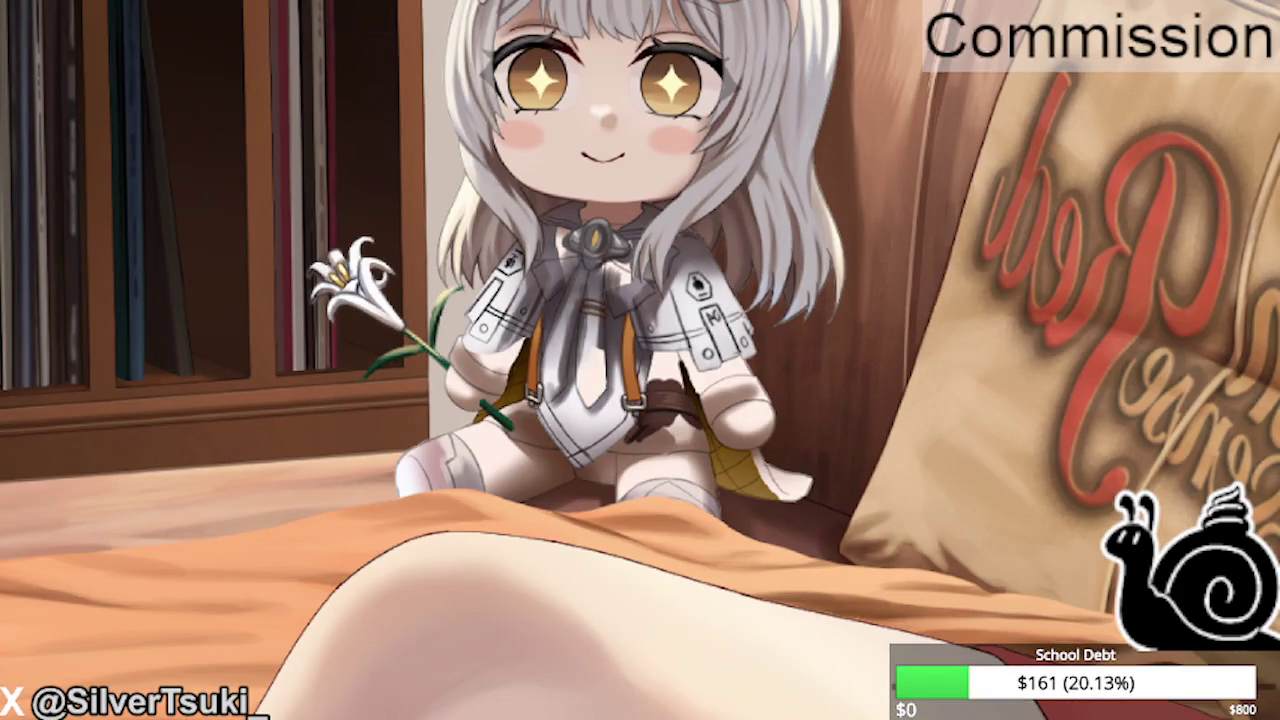